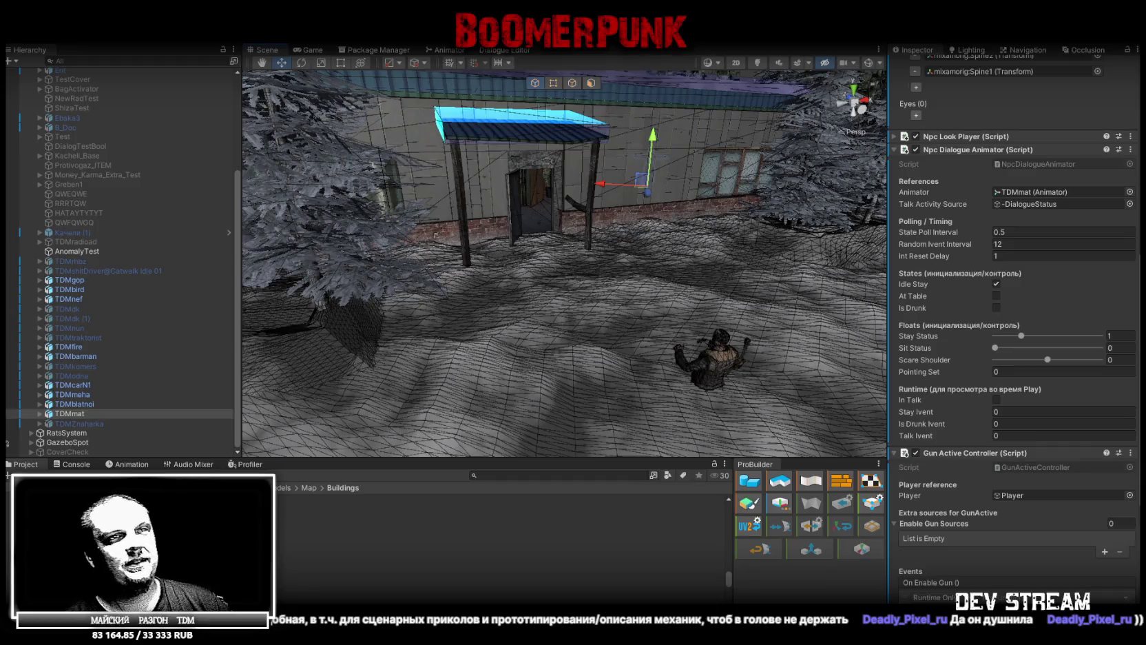
Switch from the Unity editor to the TSS base Rebuild spreadsheet in the browser
key(alt+Tab)
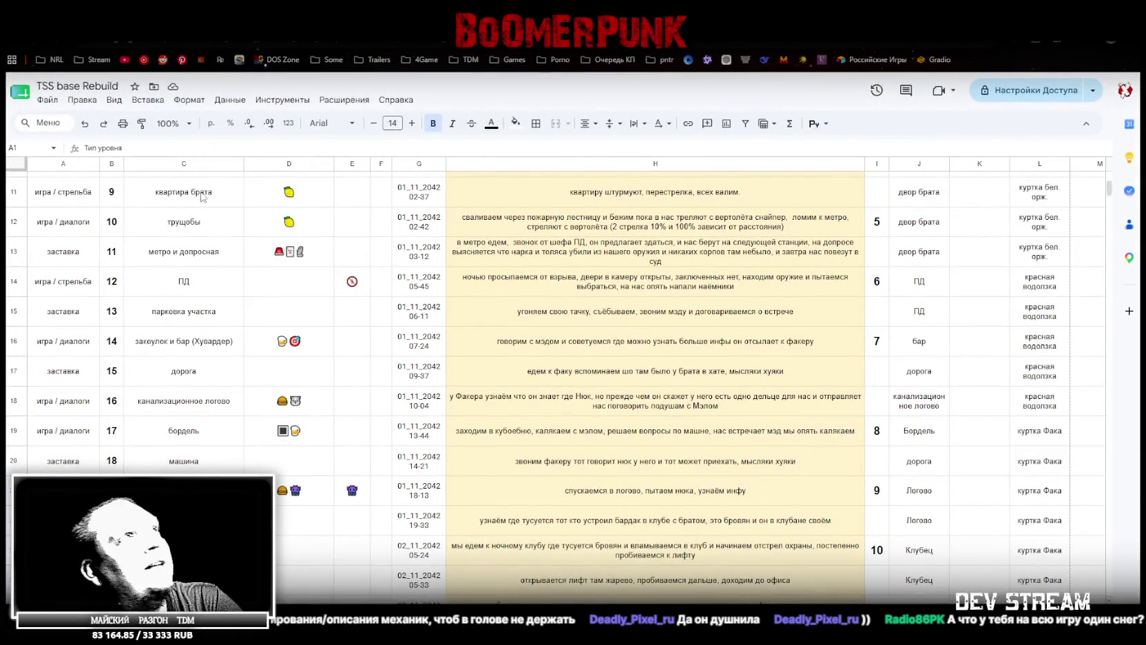
Review the level types in column A, rows 3 through 11
click(78, 192)
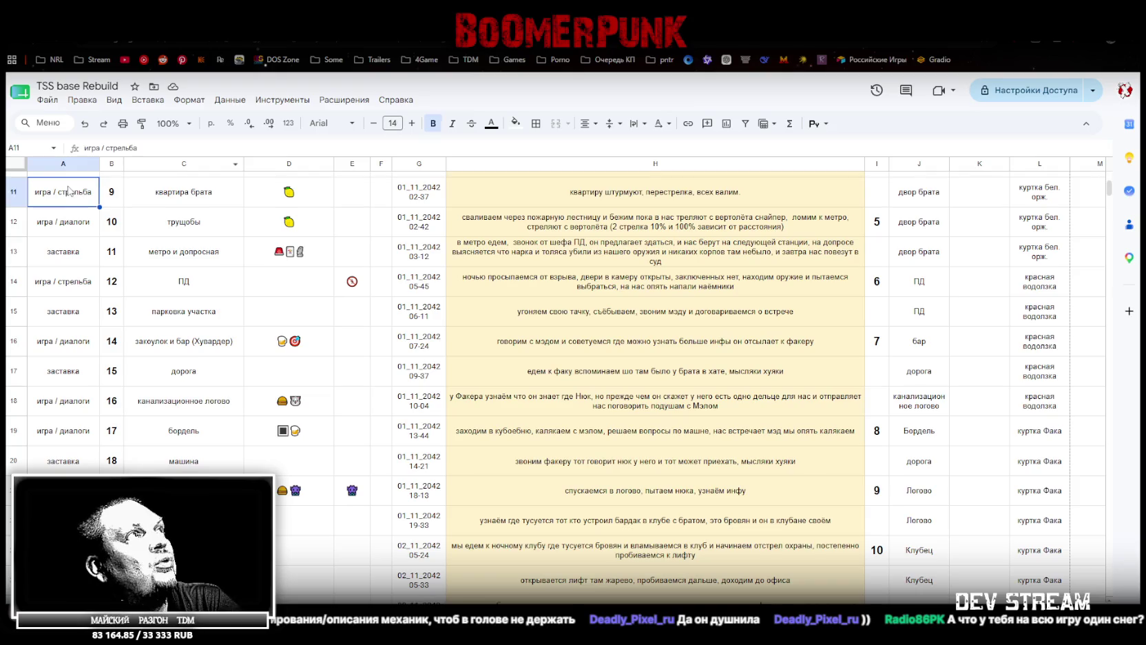
scroll(82, 221, up, 5)
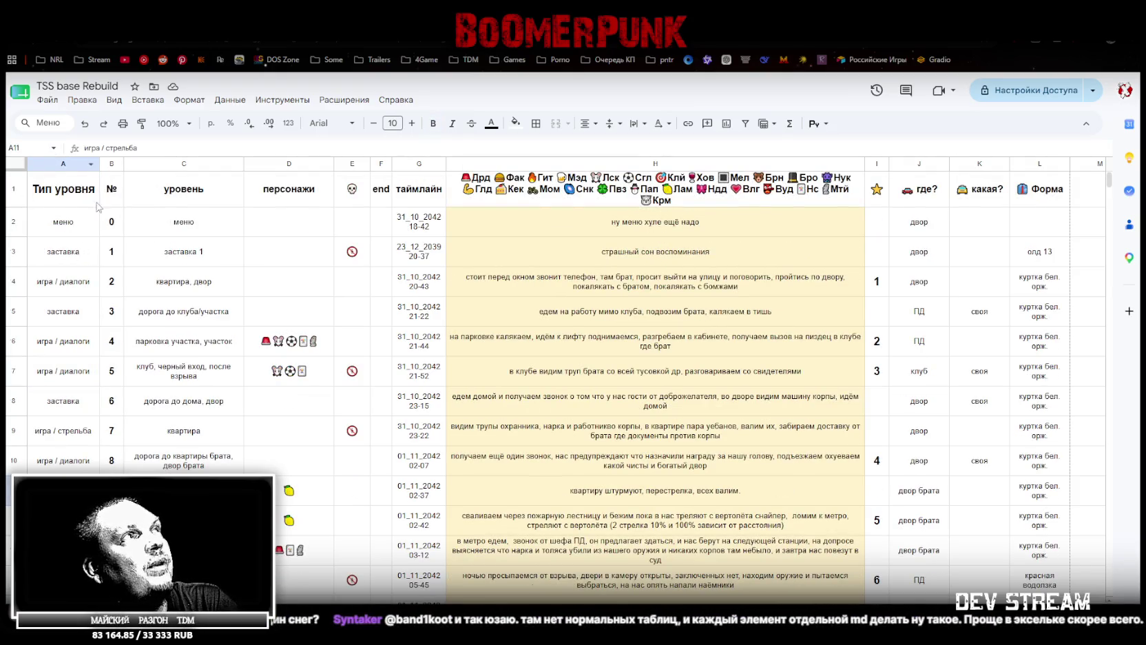
click(63, 259)
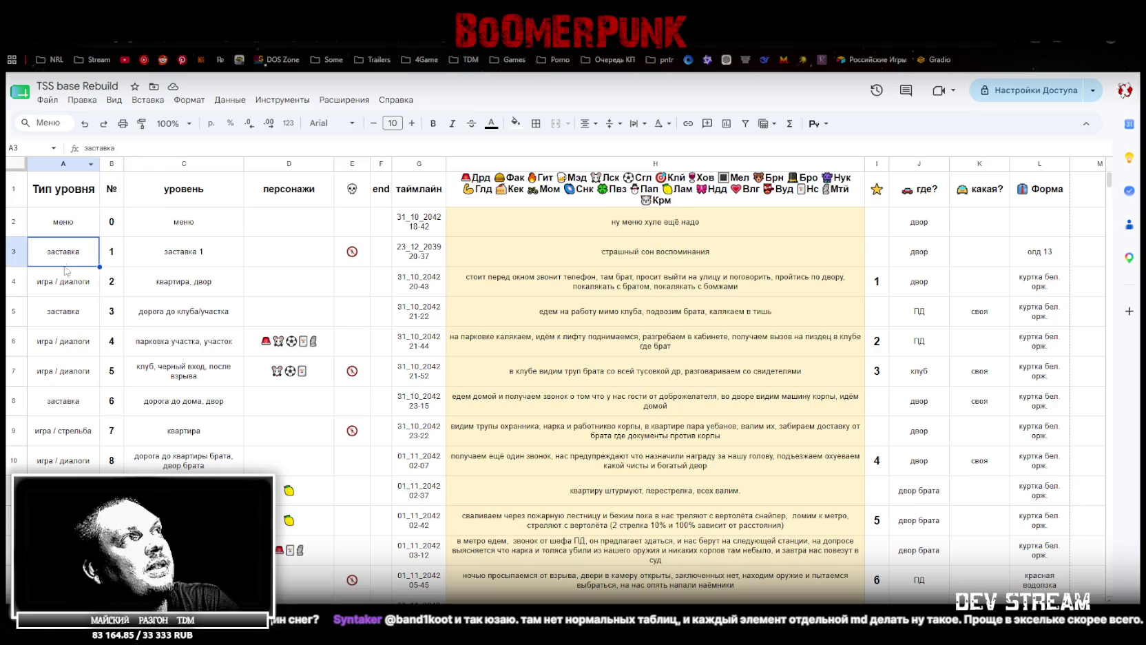
click(63, 288)
click(76, 317)
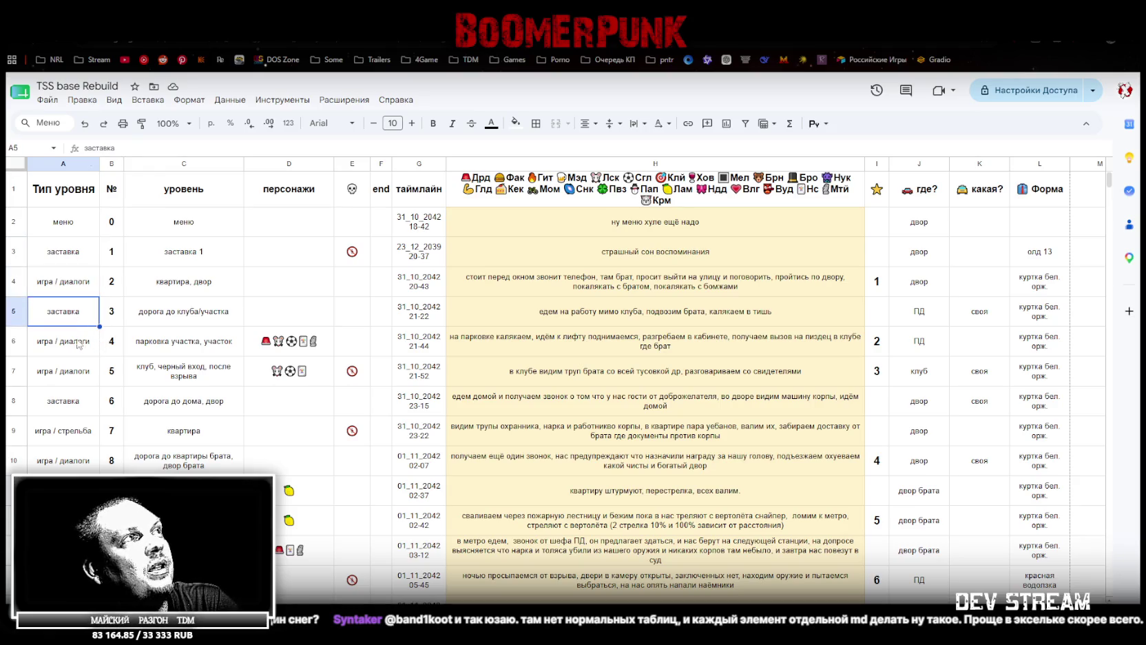
click(81, 345)
click(84, 376)
click(66, 434)
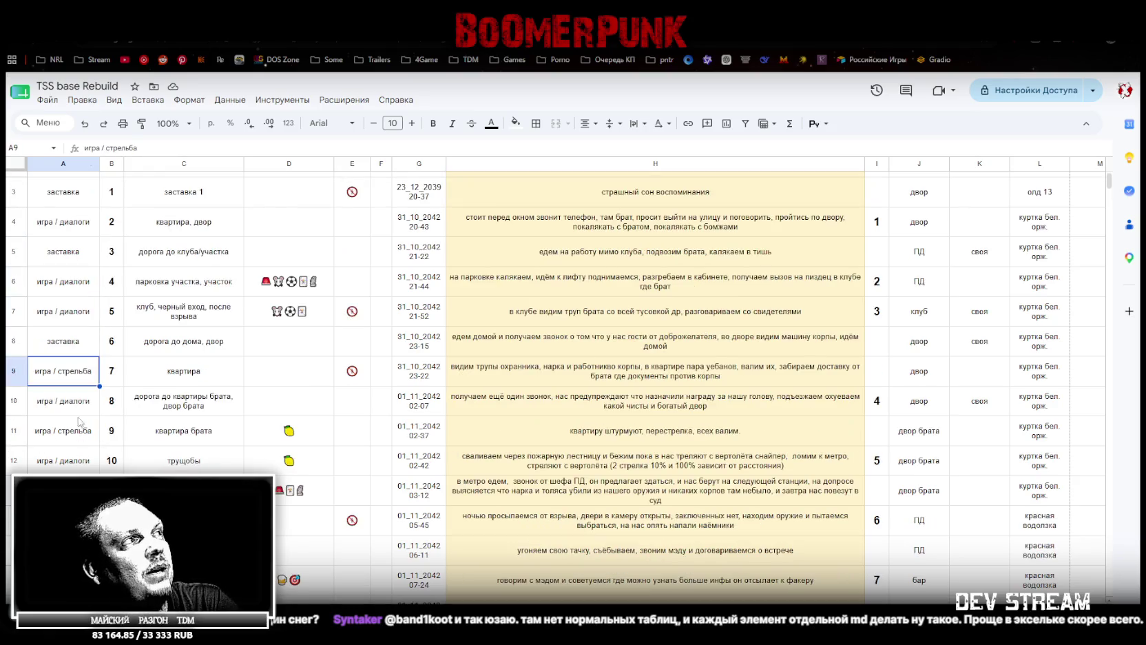
scroll(207, 252, down, 5)
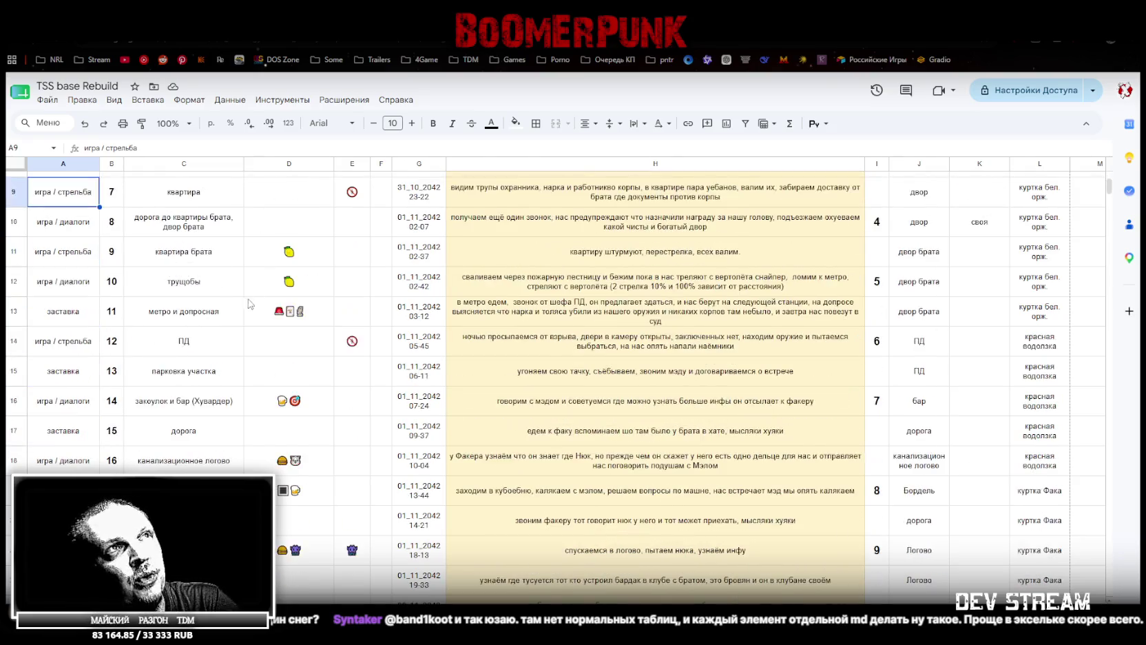
scroll(248, 307, up, 5)
Inspect the уровень header, the characters cell, the H1 emoji legend and cells E2–E3
click(199, 191)
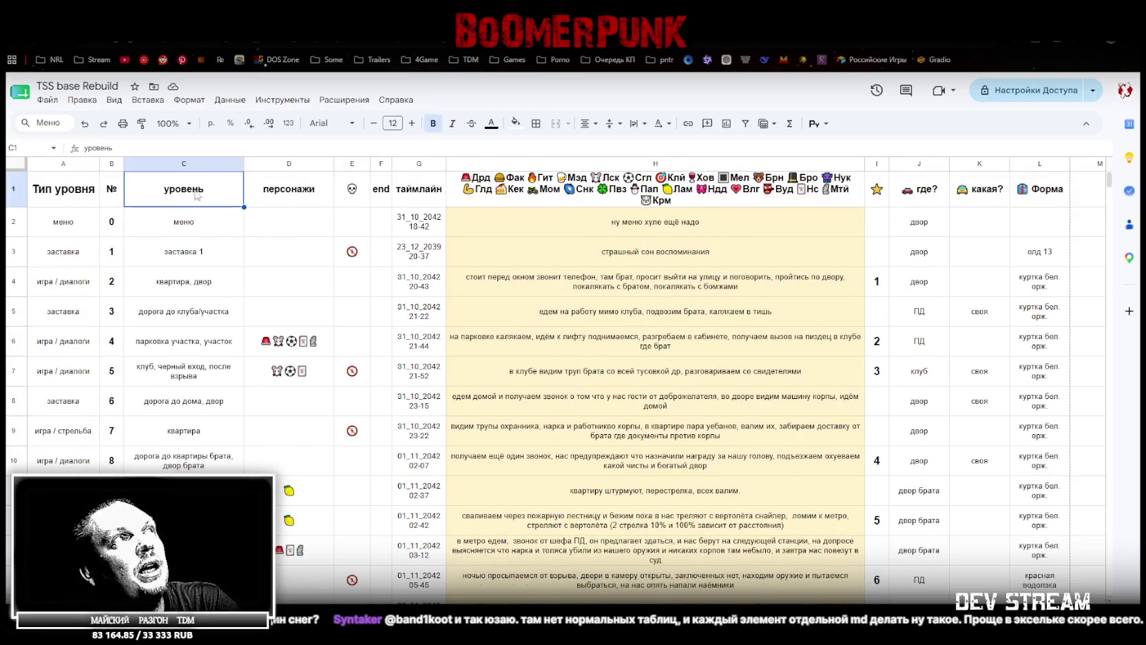
scroll(165, 455, down, 5)
scroll(165, 455, up, 5)
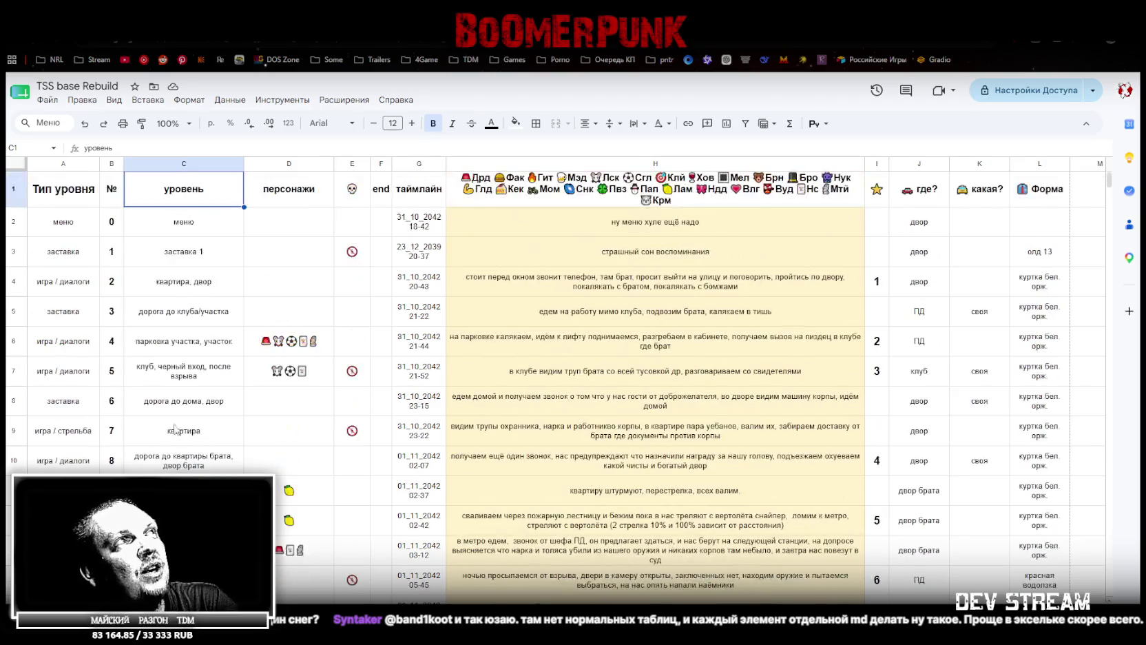
click(287, 244)
scroll(289, 331, down, 5)
scroll(303, 414, up, 5)
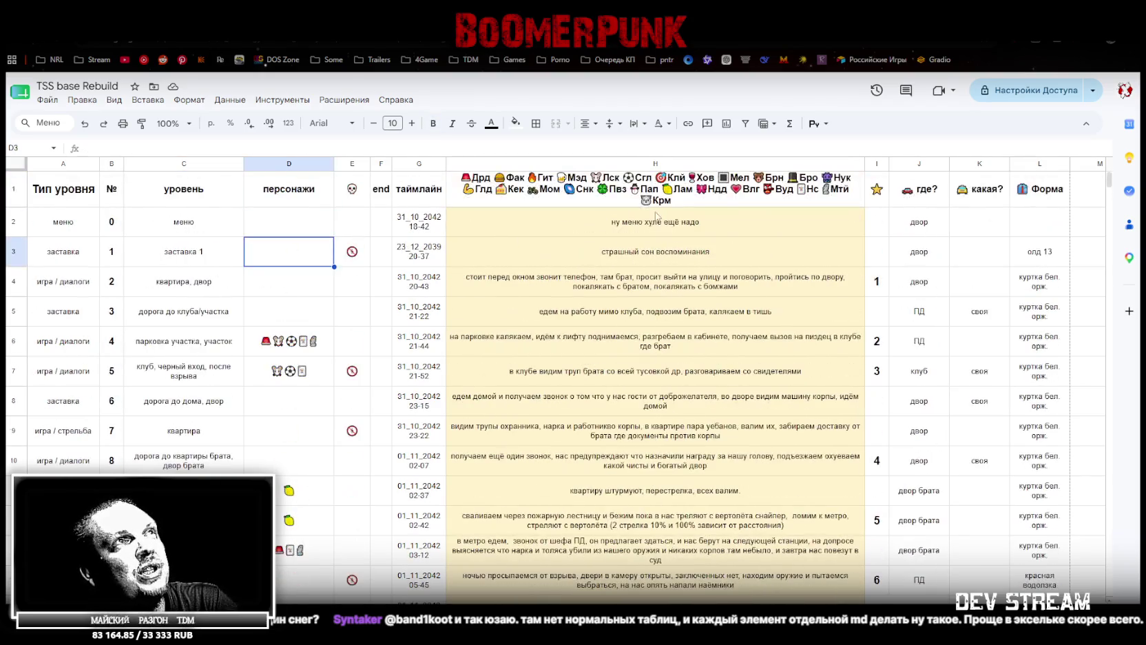
click(660, 198)
click(350, 230)
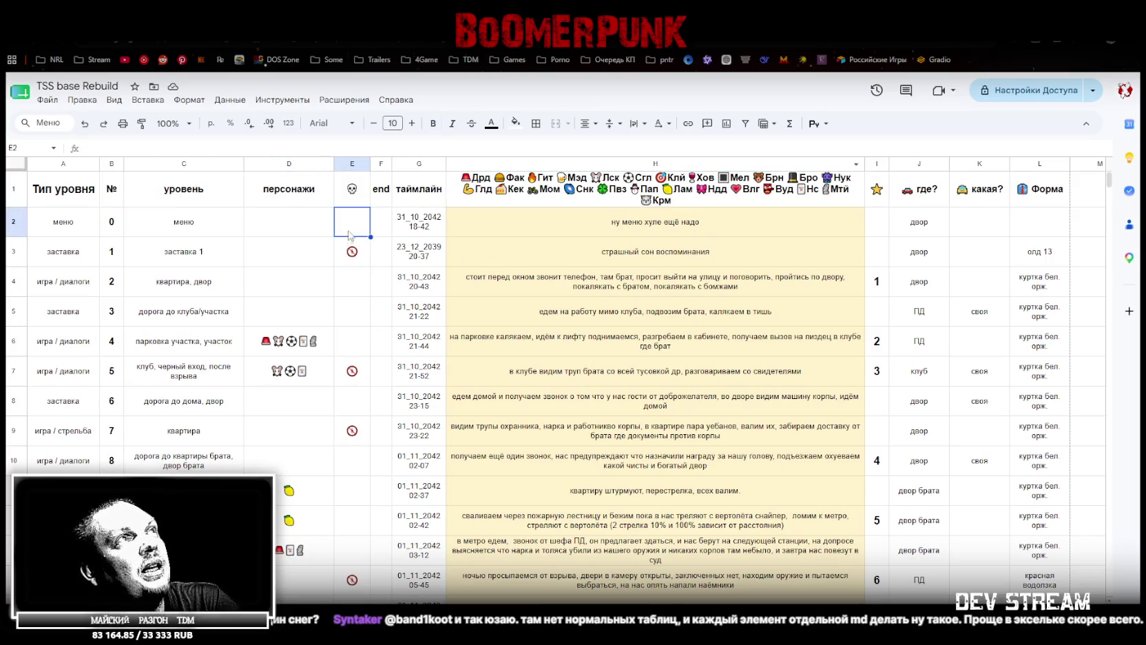
scroll(355, 237, down, 3)
scroll(357, 267, up, 3)
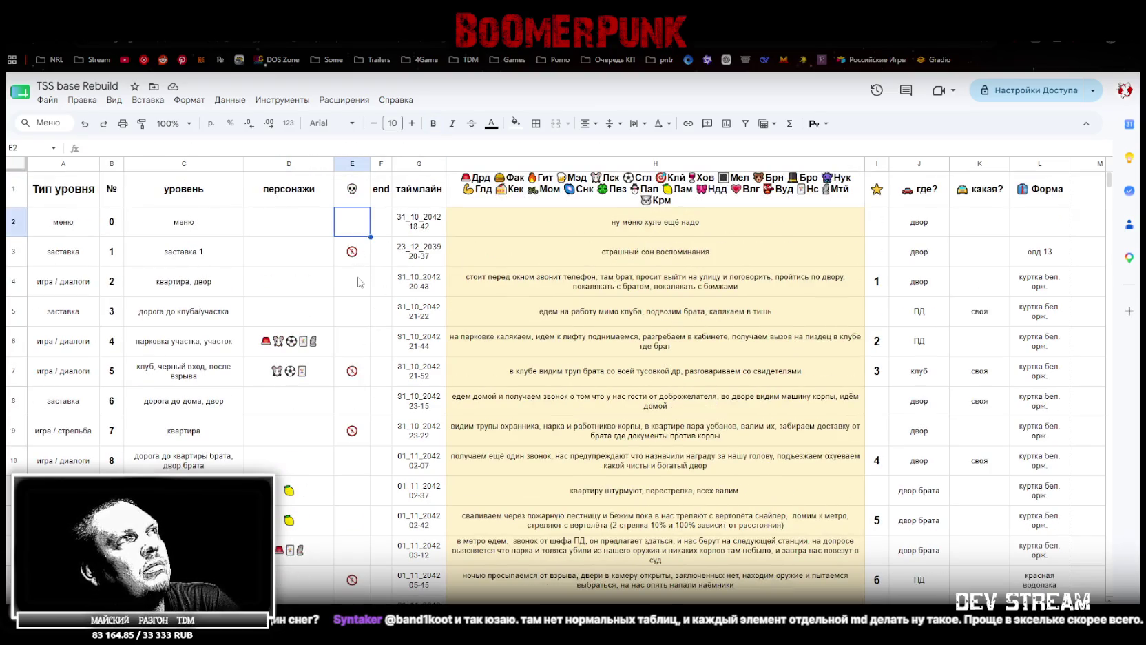
click(357, 260)
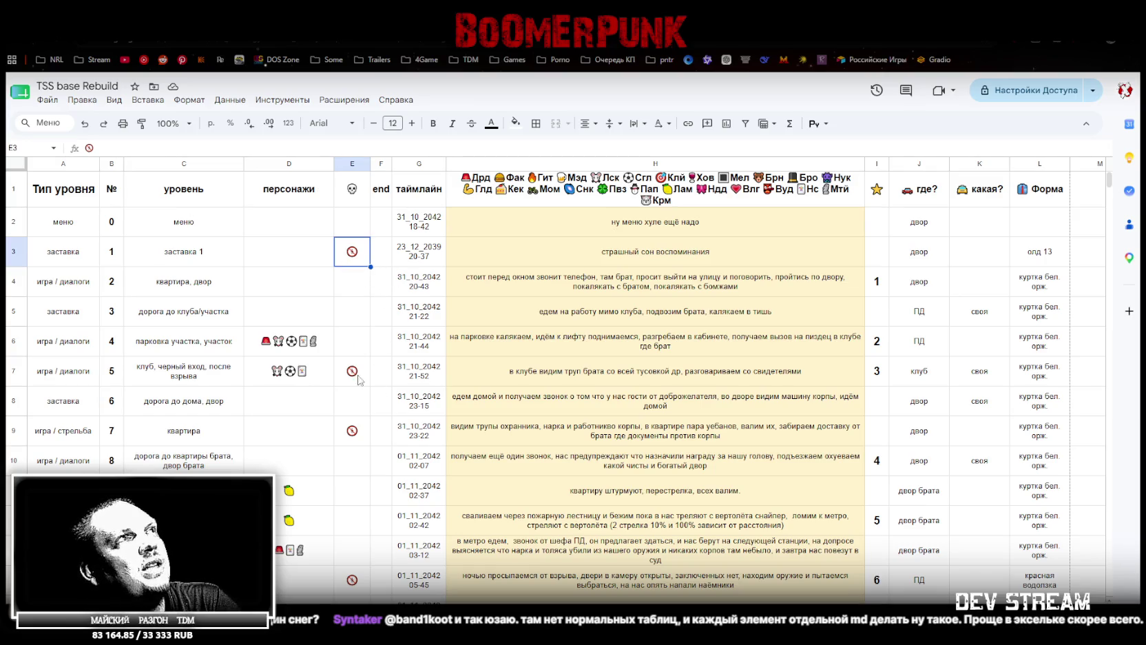
scroll(363, 410, down, 5)
scroll(361, 413, up, 5)
Check the timeline entry in cell G4 and scroll through the level sheet
click(424, 279)
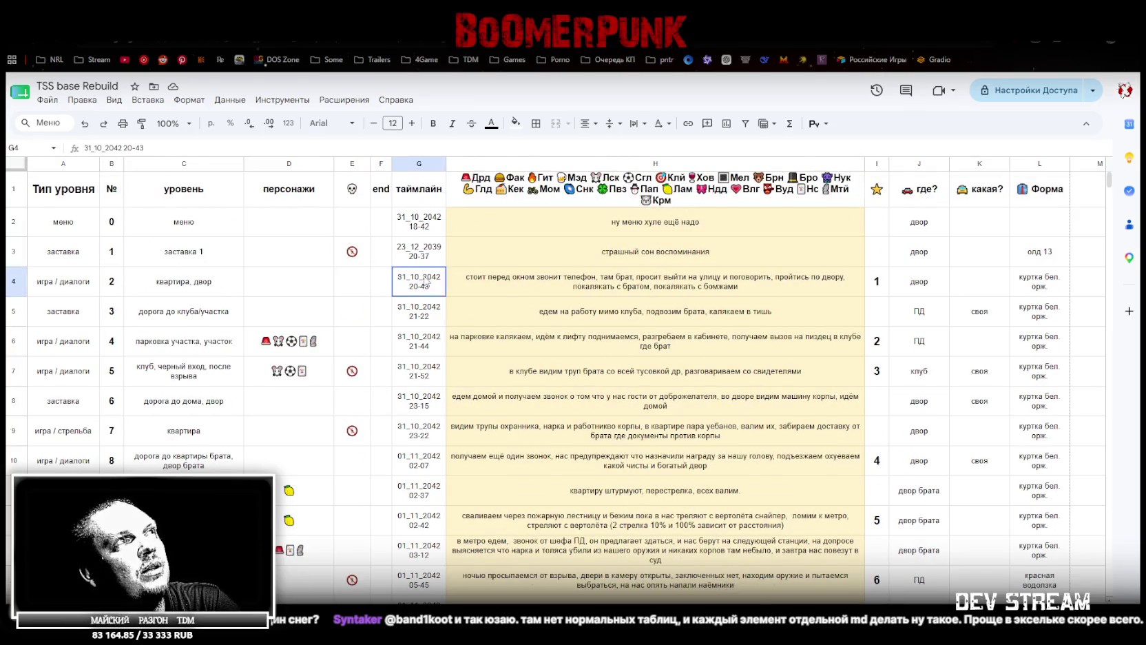
scroll(427, 310, down, 14)
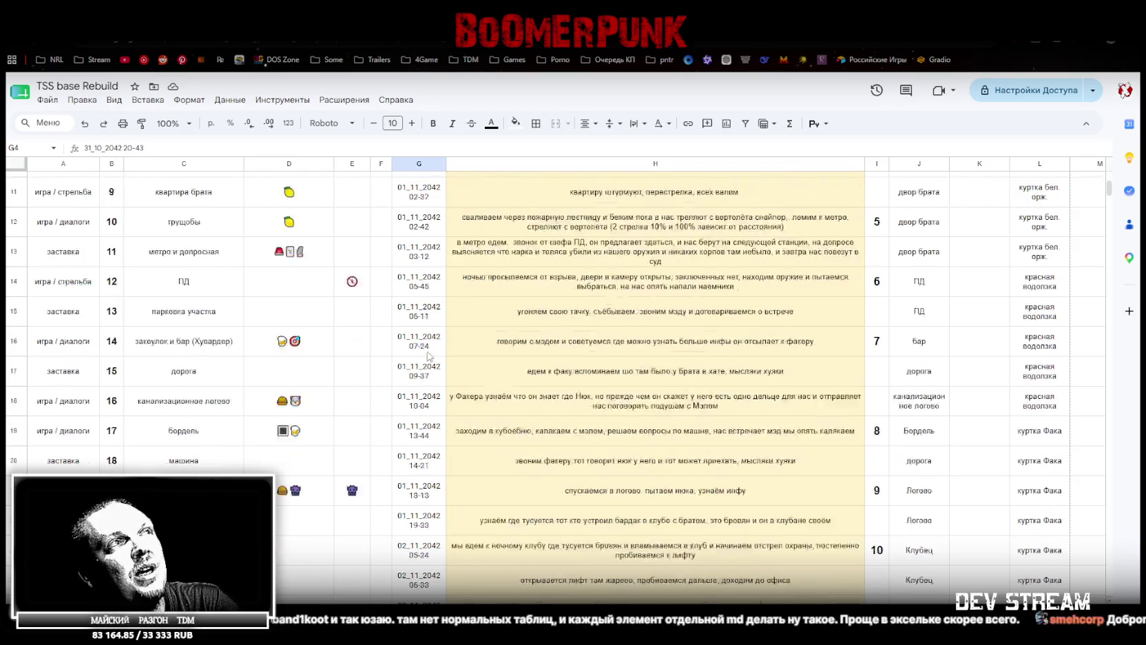
scroll(432, 364, down, 4)
scroll(427, 324, up, 16)
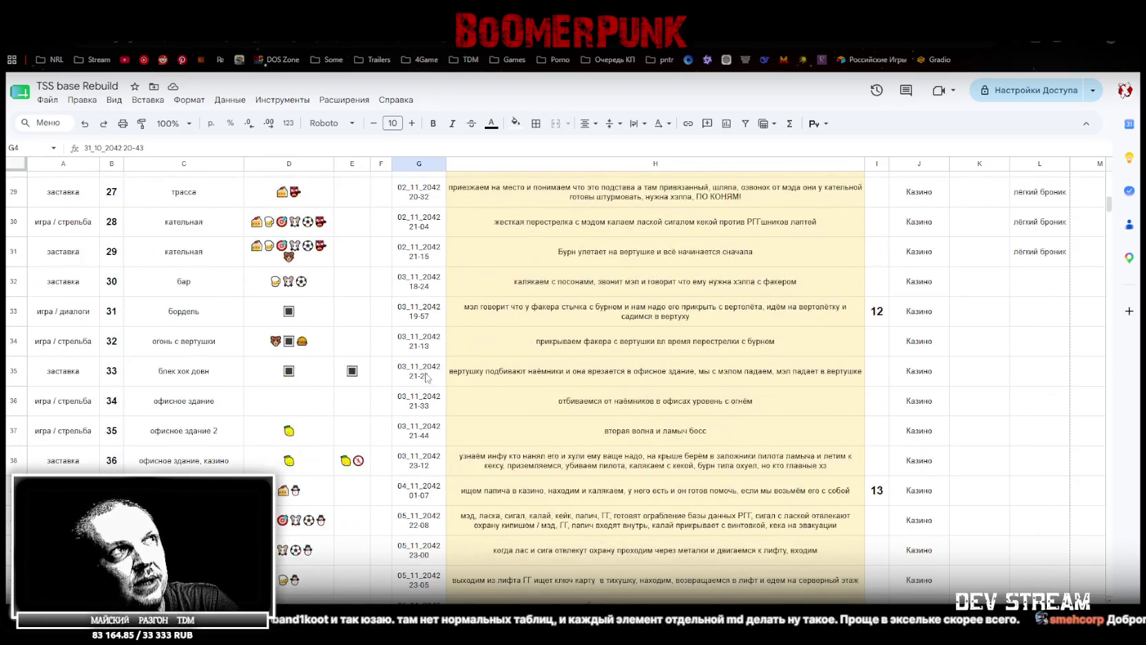
scroll(422, 386, up, 2)
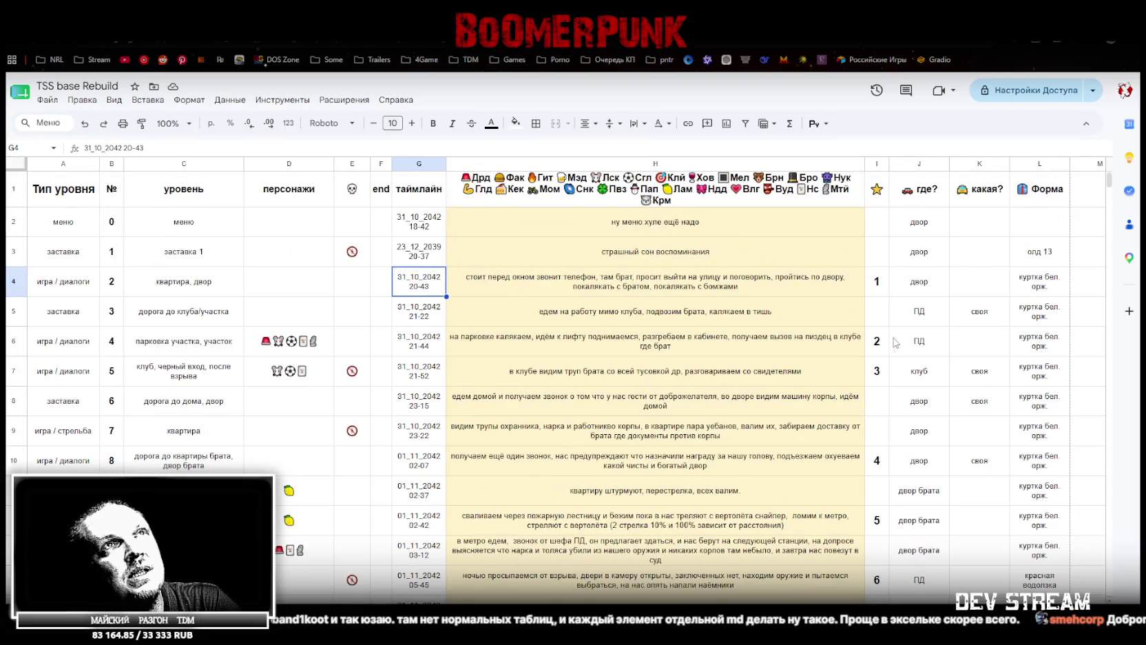
scroll(935, 253, down, 5)
scroll(924, 307, up, 5)
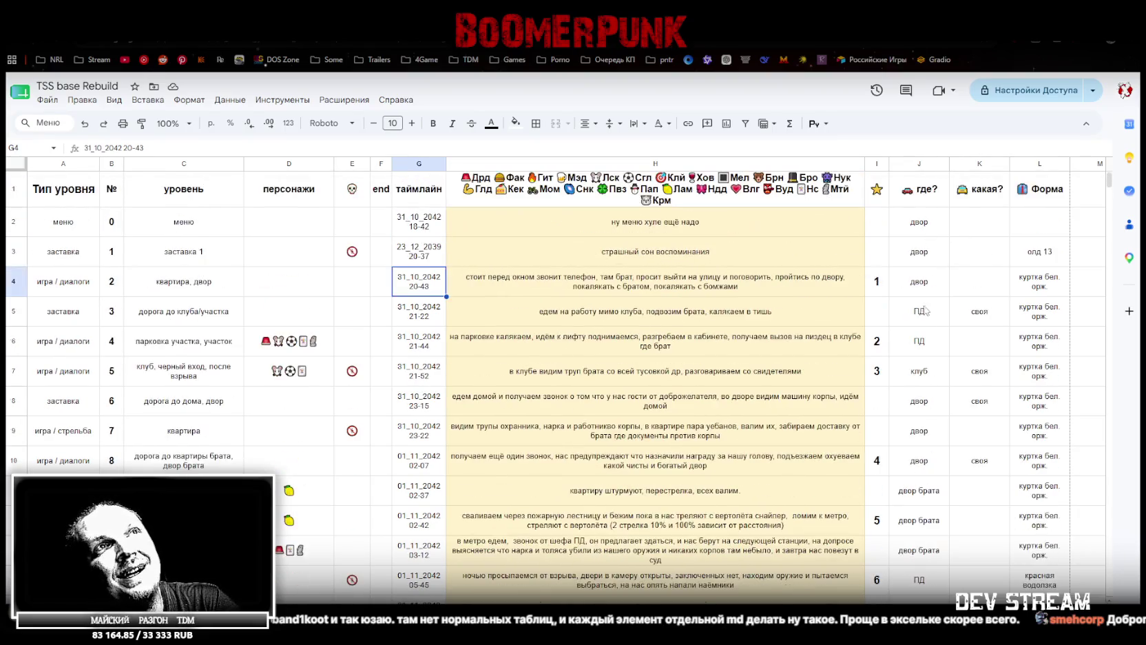
scroll(930, 303, down, 5)
scroll(924, 329, down, 4)
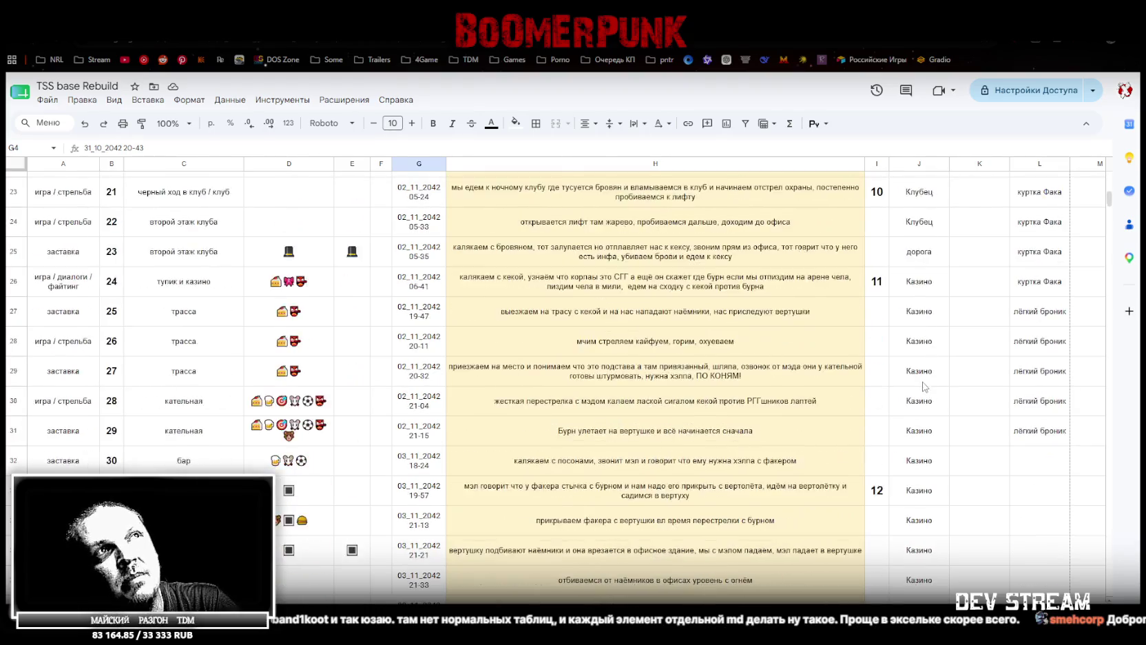
scroll(688, 303, up, 8)
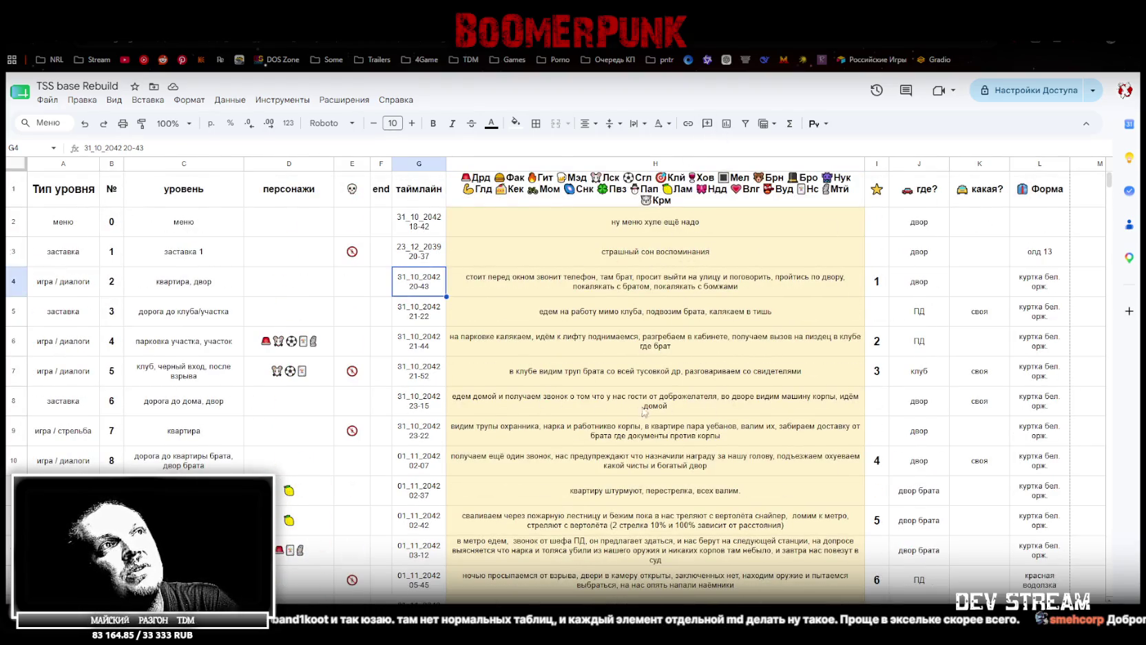
scroll(713, 402, down, 8)
scroll(753, 406, up, 8)
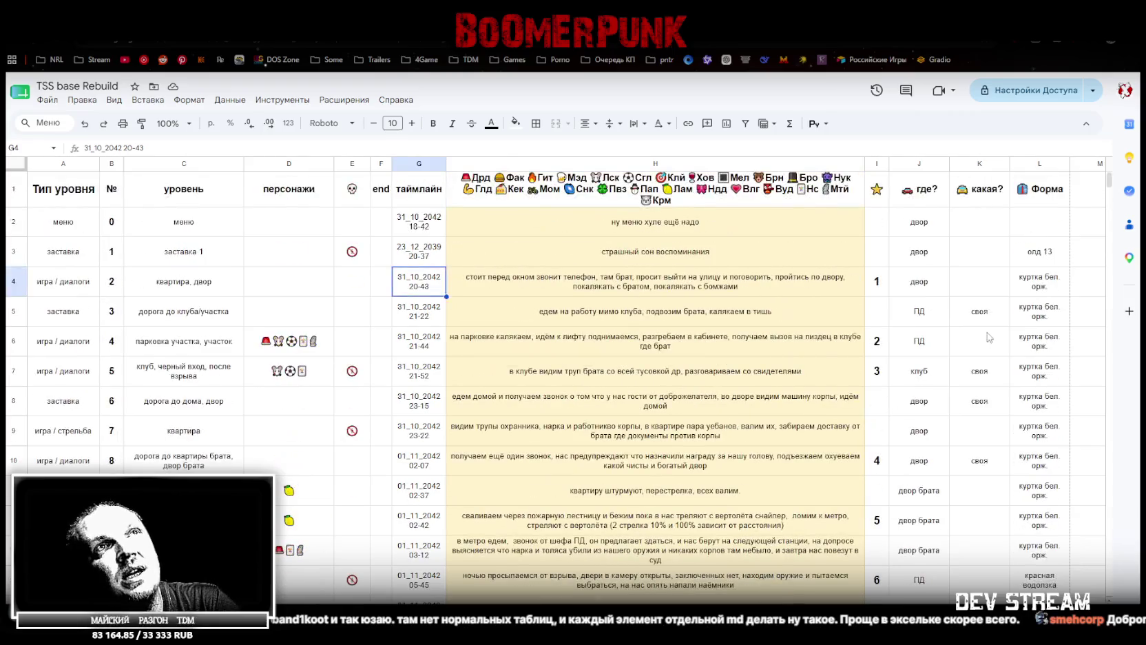
Check the какая? and Форма column headers, glance at Unity, and come back to the spreadsheet
click(996, 191)
scroll(989, 242, down, 13)
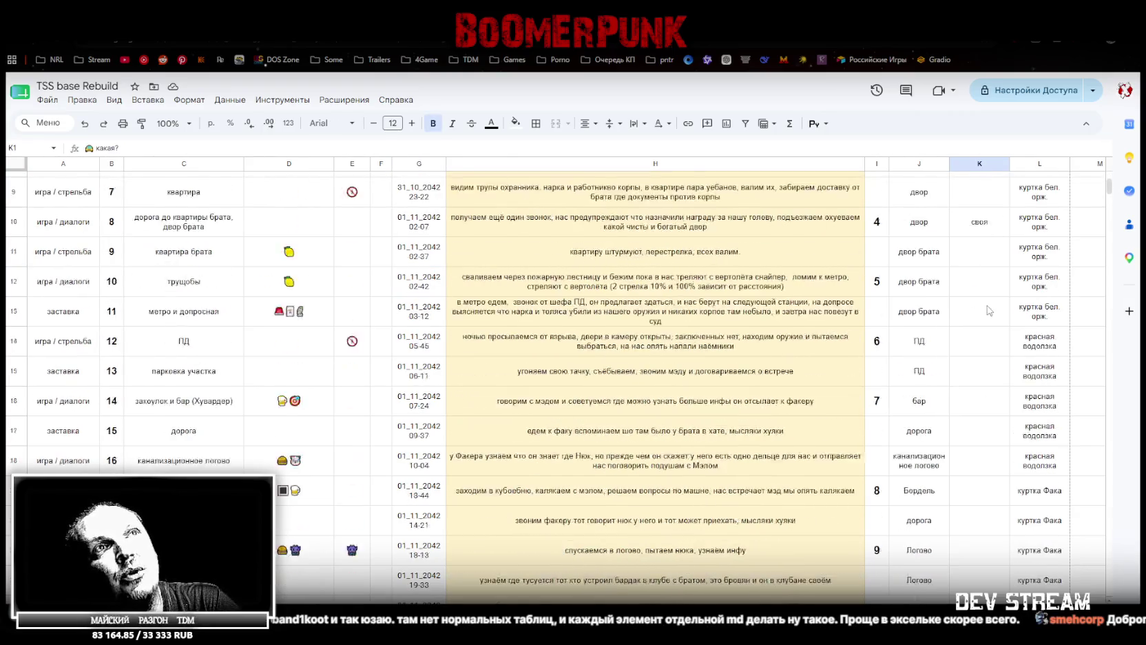
scroll(987, 379, up, 13)
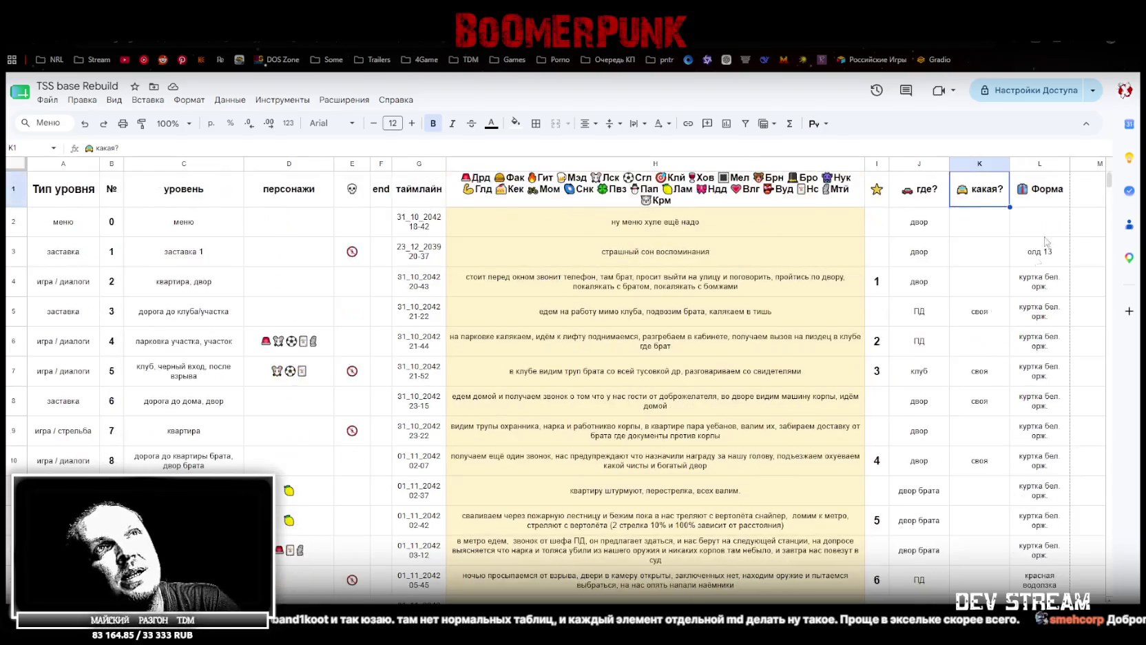
click(1053, 193)
scroll(1038, 290, down, 10)
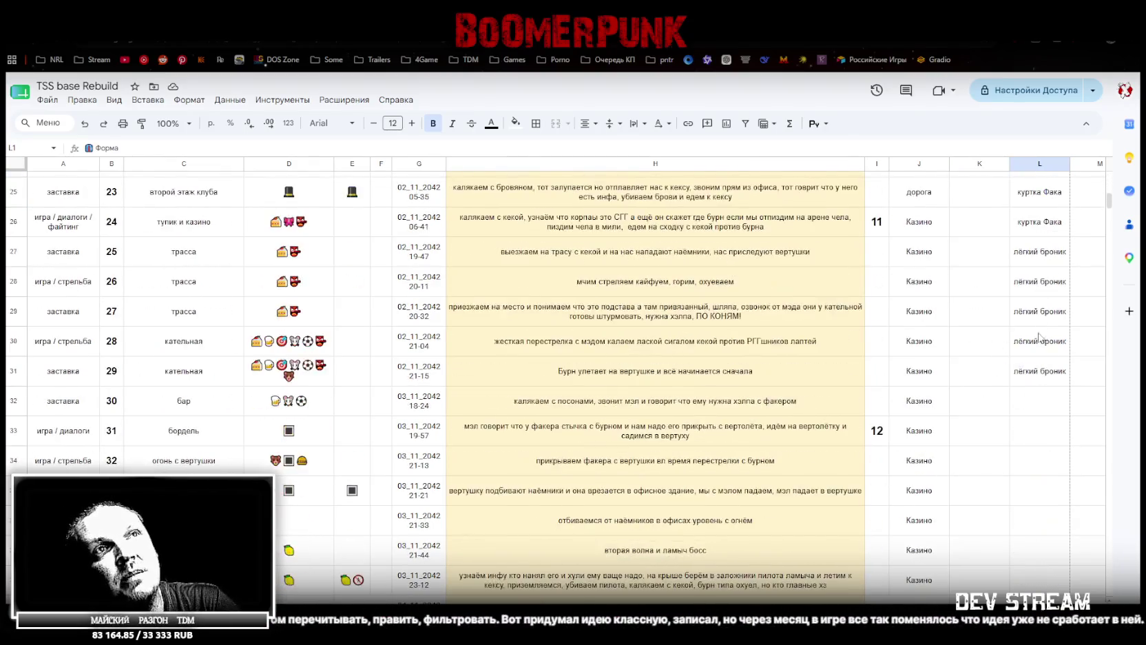
scroll(1035, 341, up, 8)
scroll(1035, 335, up, 3)
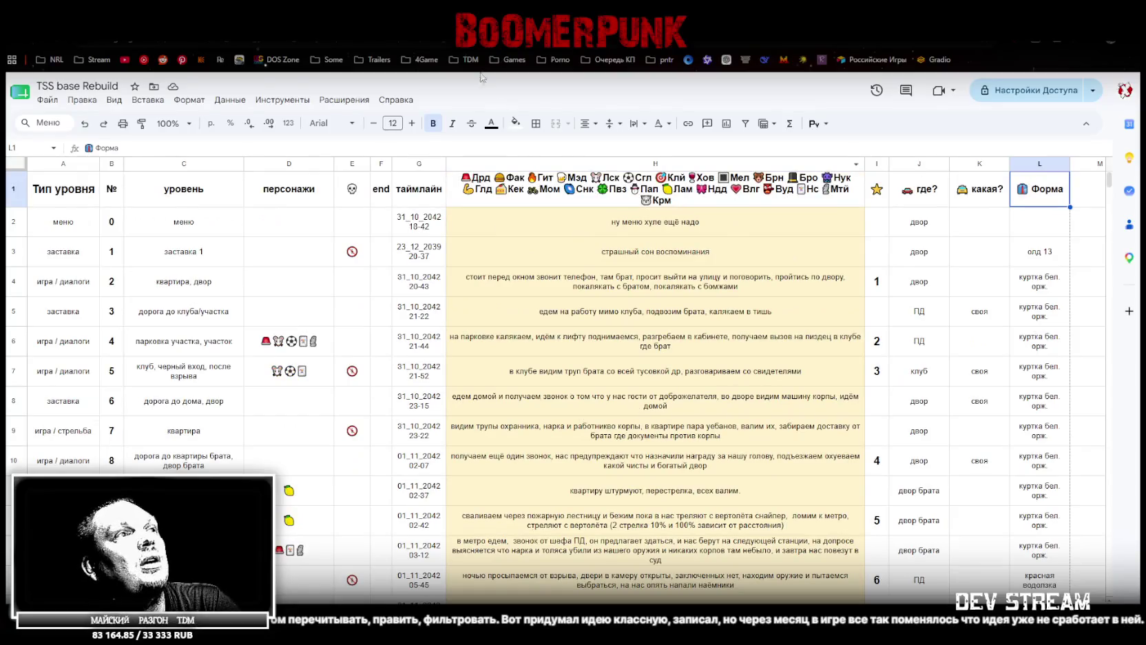
key(alt+Tab)
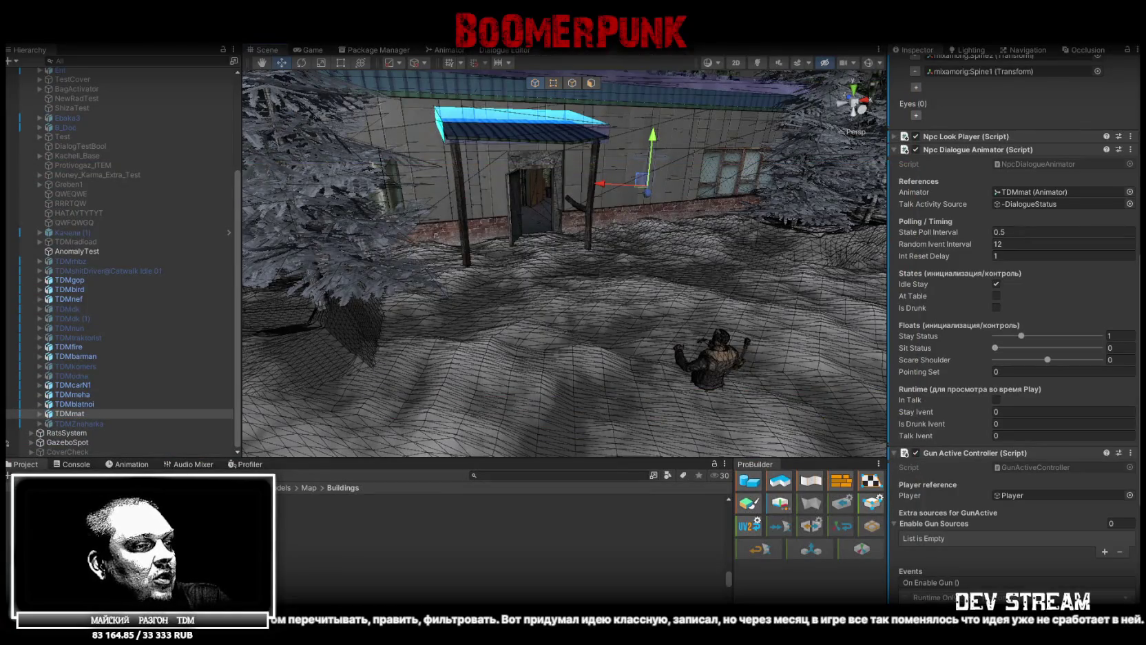
key(alt+Tab)
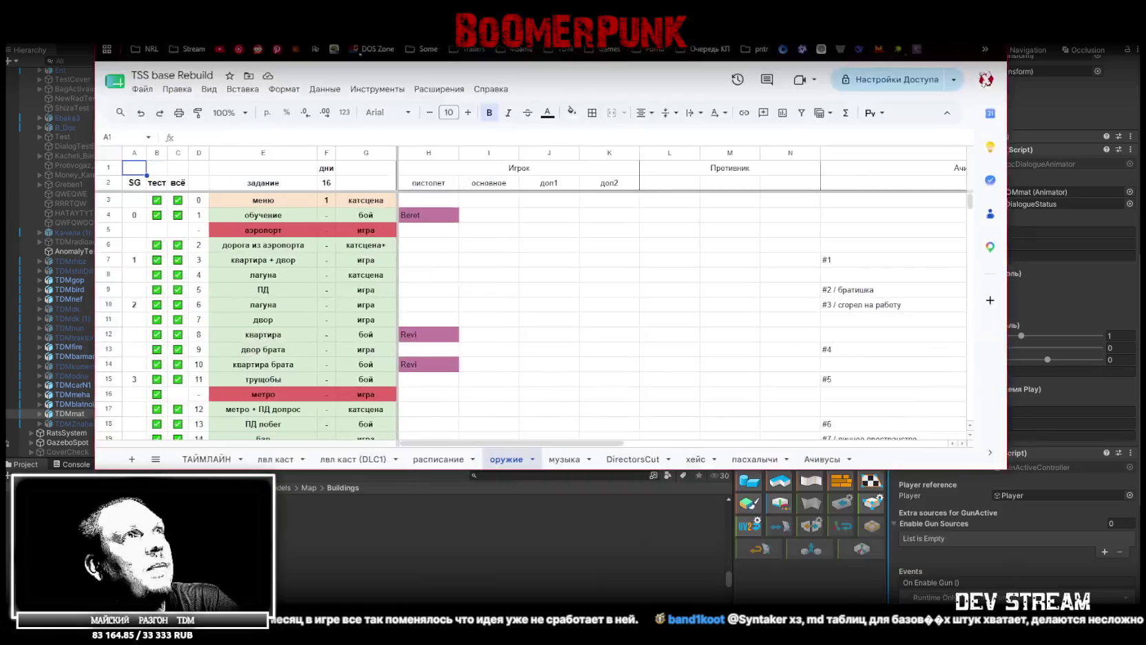
Scroll through the оружие weapons sheet and briefly check the Unity editor
scroll(413, 286, down, 10)
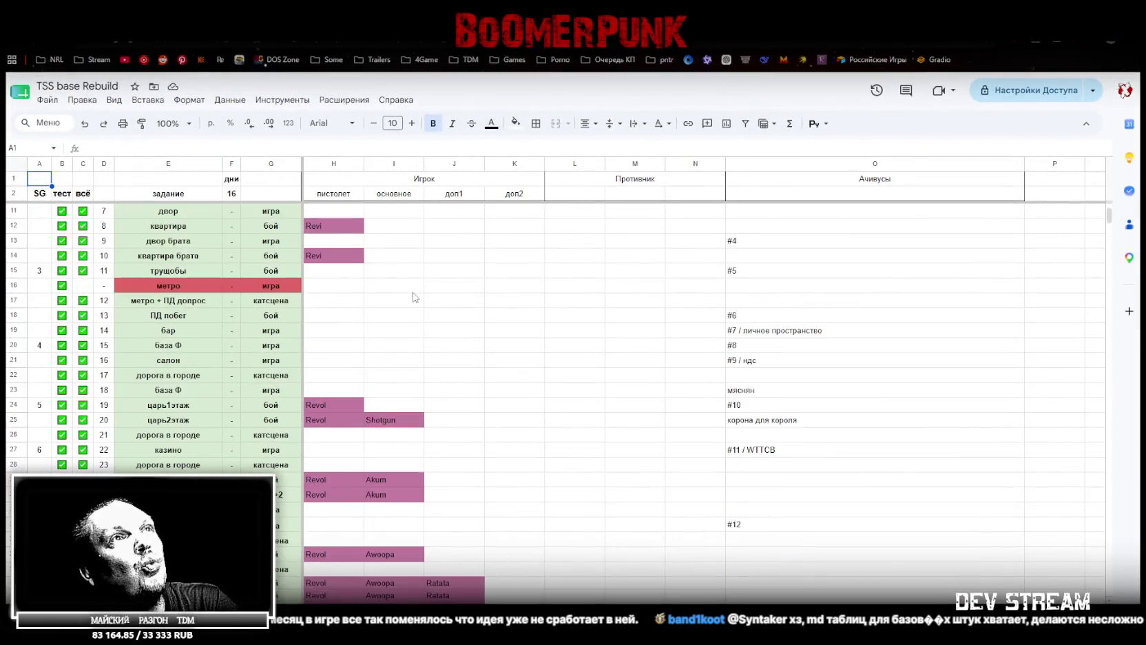
scroll(487, 325, down, 14)
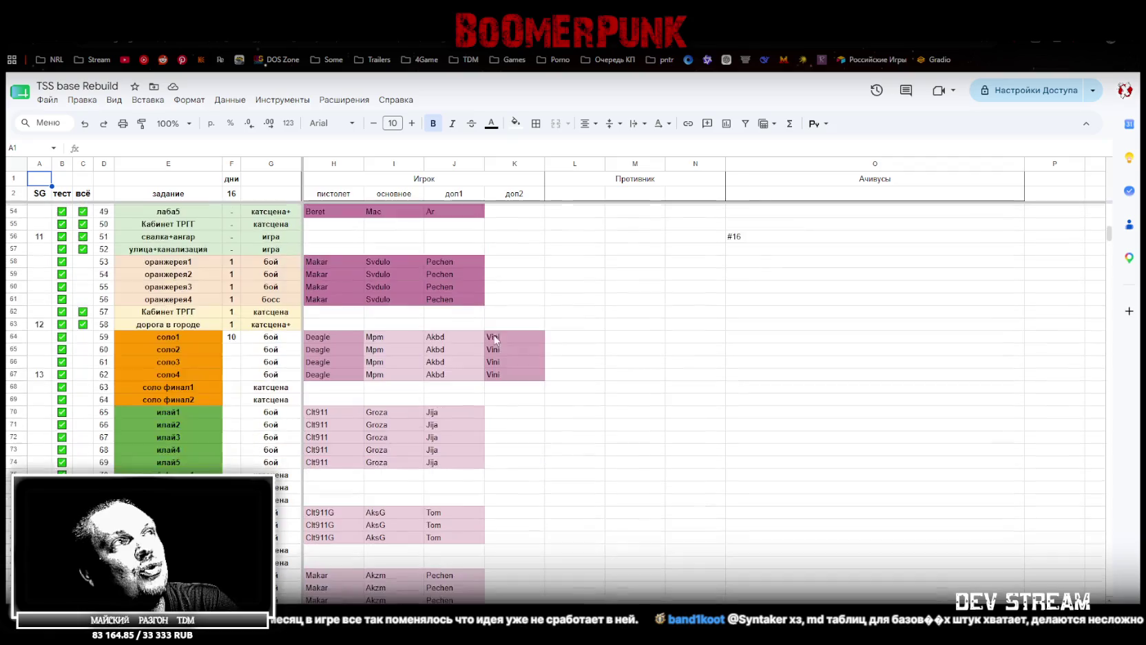
scroll(442, 302, up, 20)
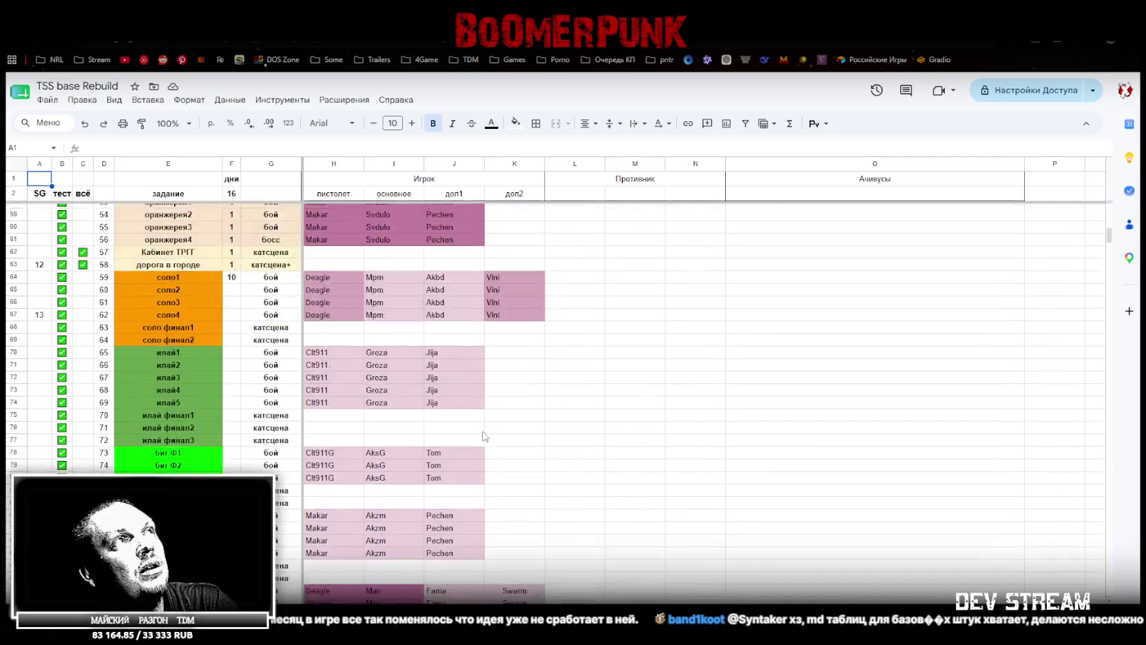
key(alt+Tab)
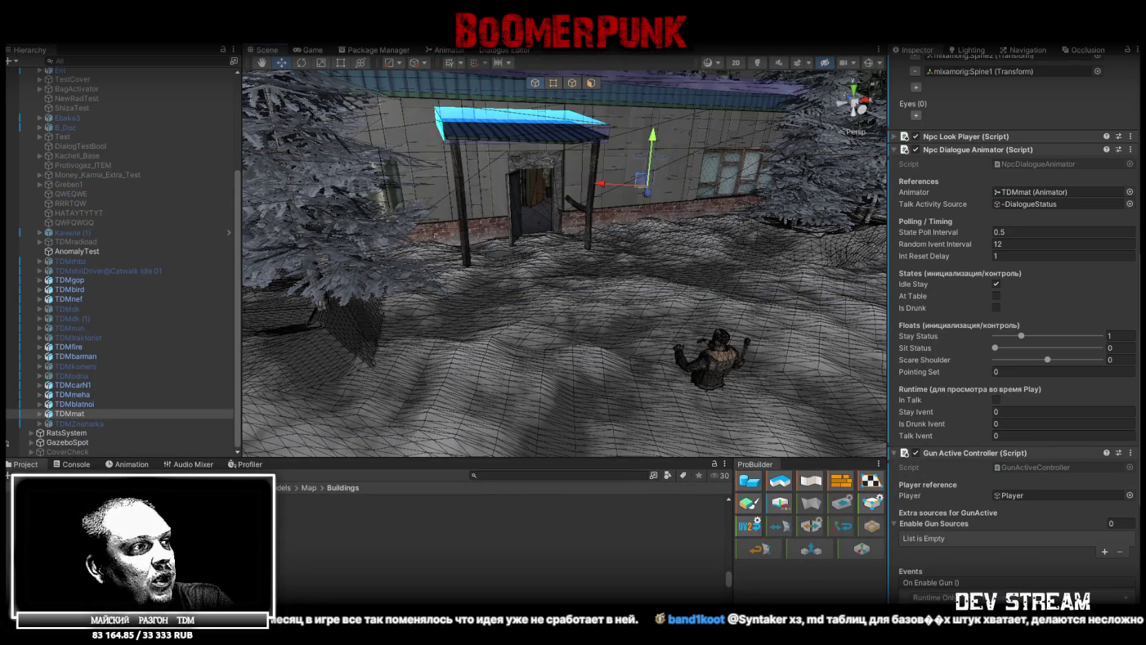
key(alt+Tab)
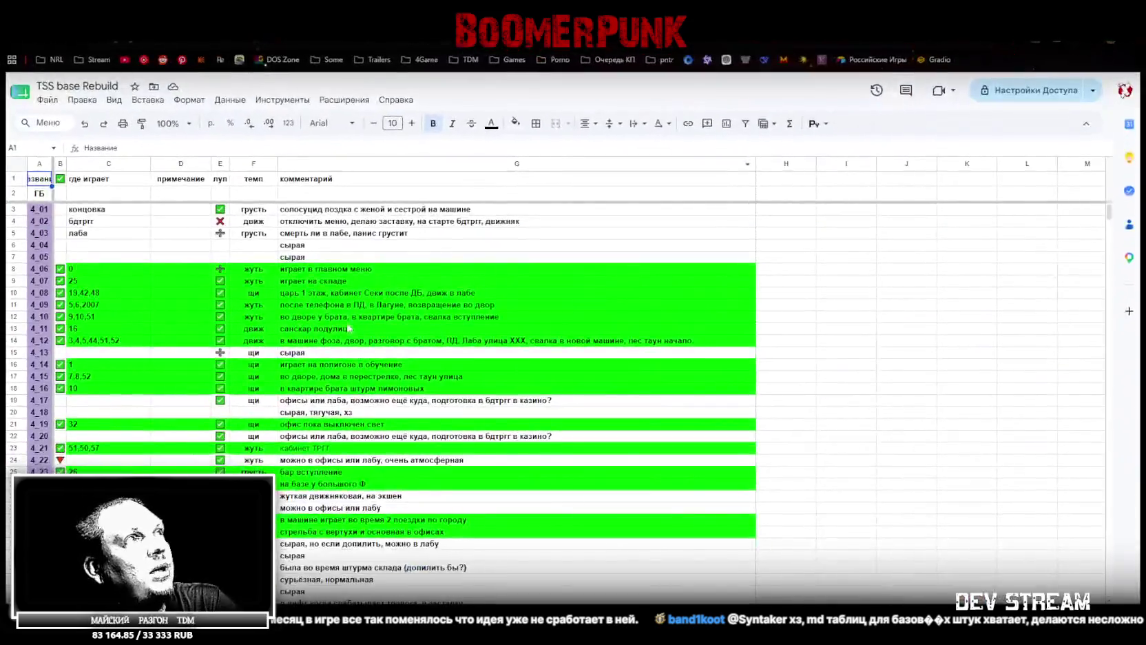
Scroll through the music tracks sheet, then return to the Unity editor
scroll(314, 392, down, 6)
scroll(313, 393, down, 8)
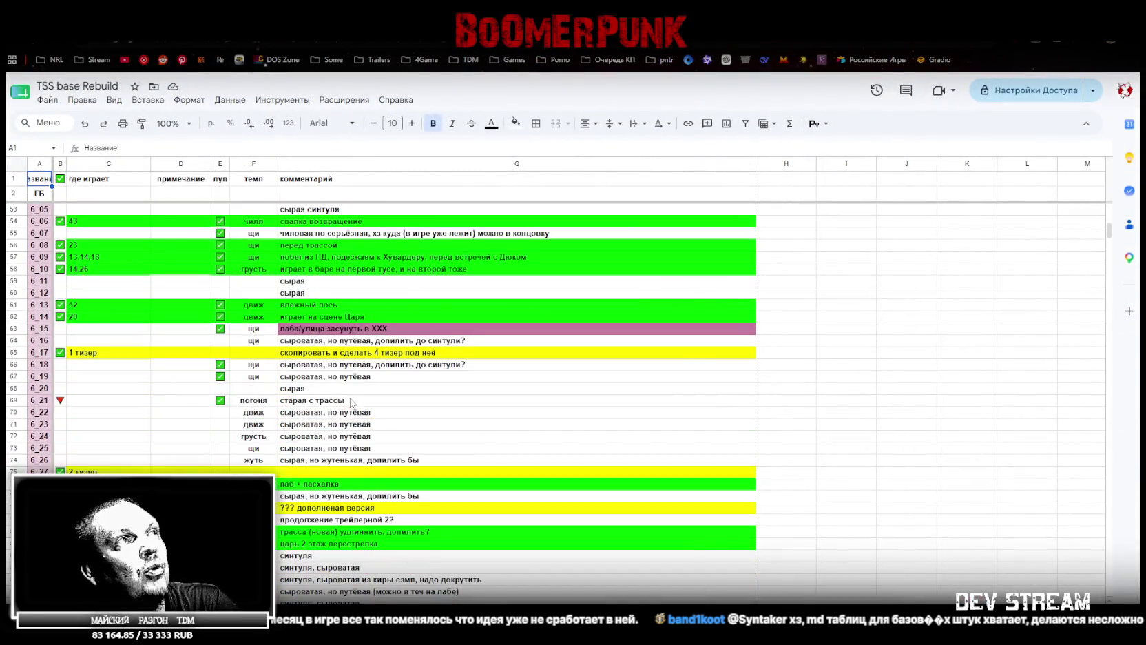
scroll(375, 454, down, 10)
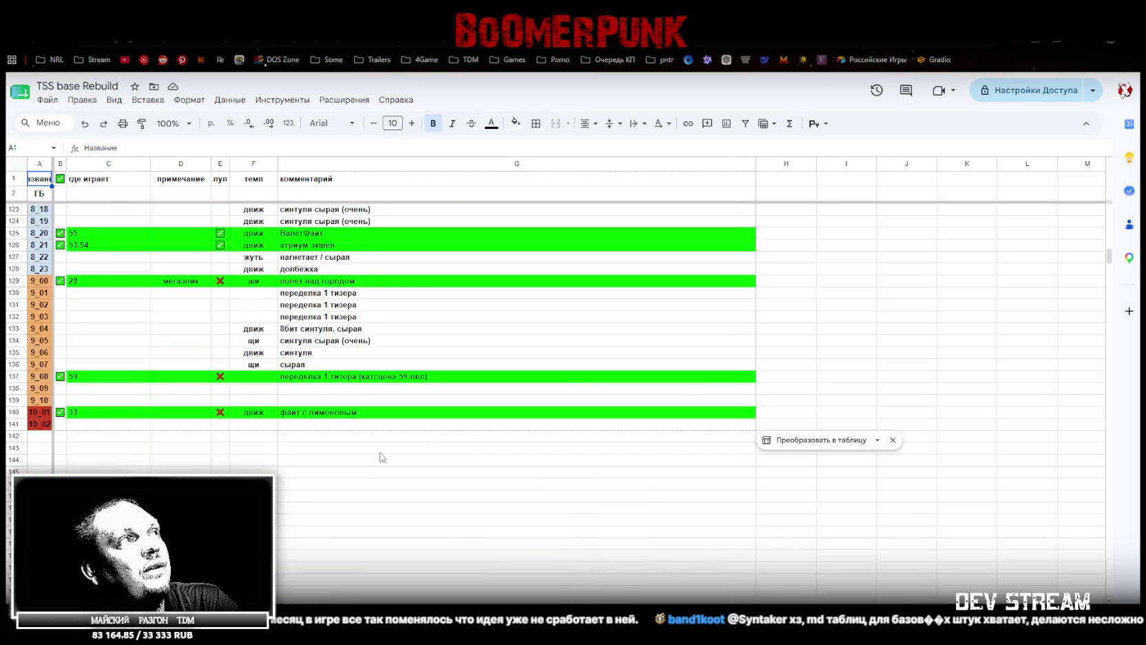
scroll(379, 453, up, 20)
scroll(382, 449, up, 3)
key(alt+Tab)
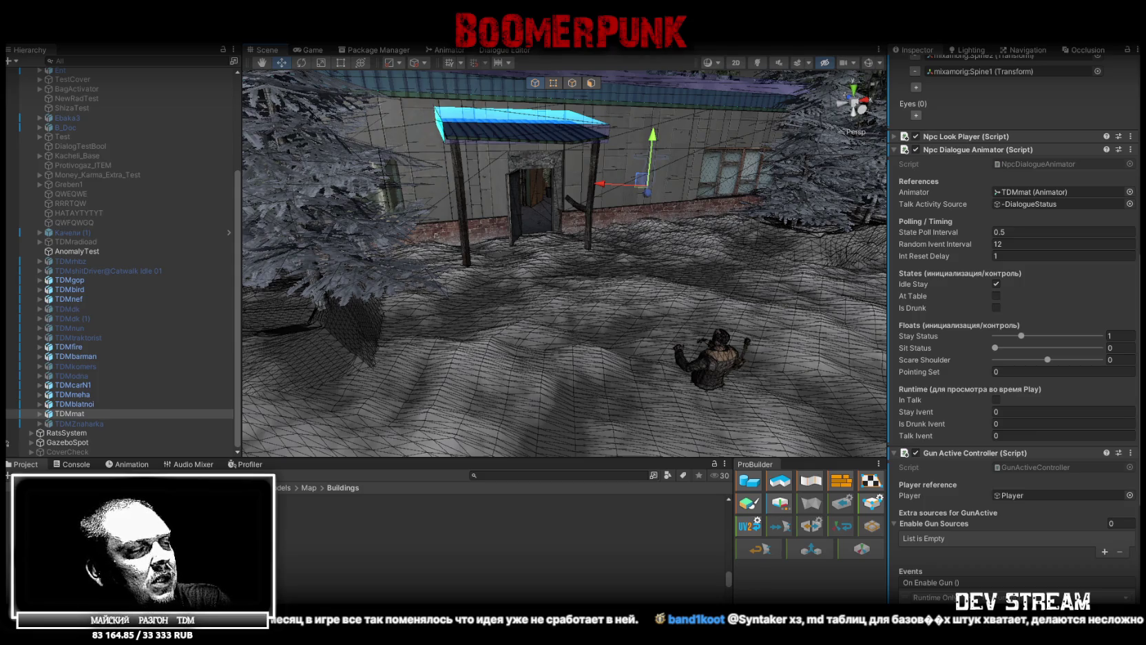
Switch from Unity back to the spreadsheet, now showing the endings sheet
key(alt+Tab)
Scroll the endings sheet of character fates and 21 finals, glancing at Unity in between
scroll(358, 285, down, 10)
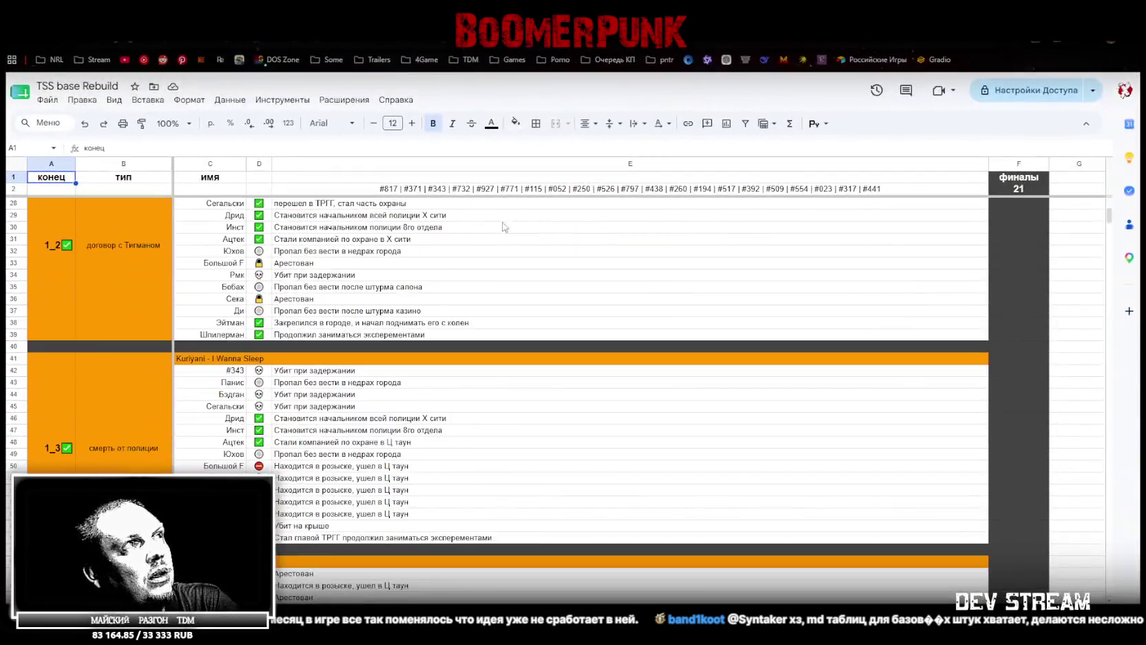
scroll(357, 285, down, 20)
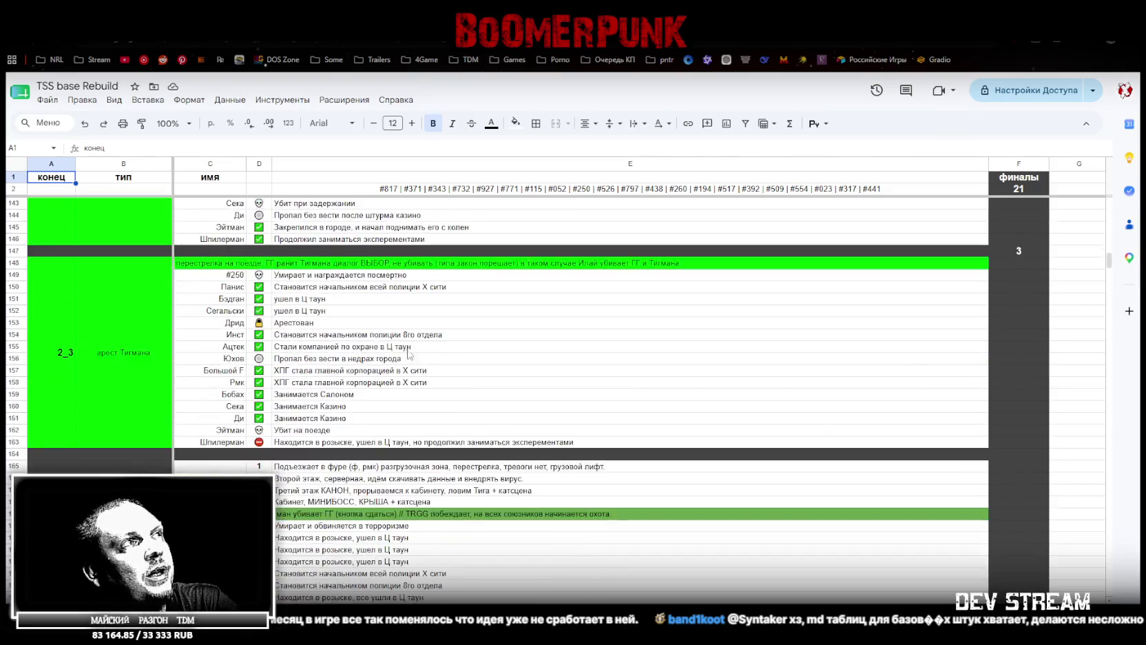
scroll(307, 347, down, 20)
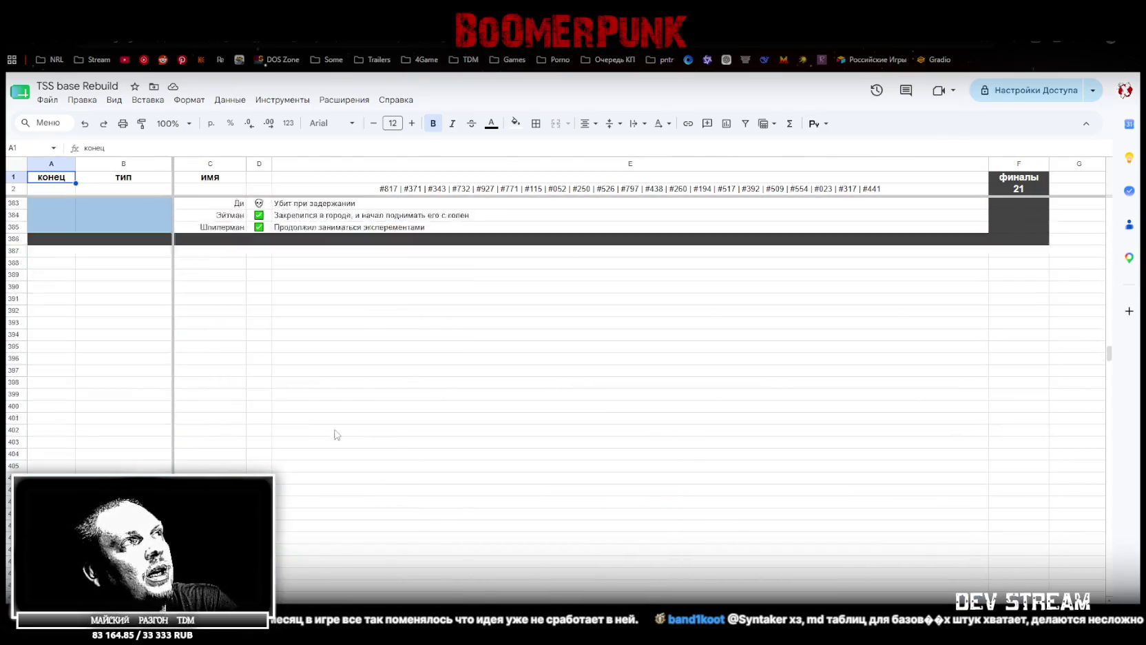
key(alt+Tab)
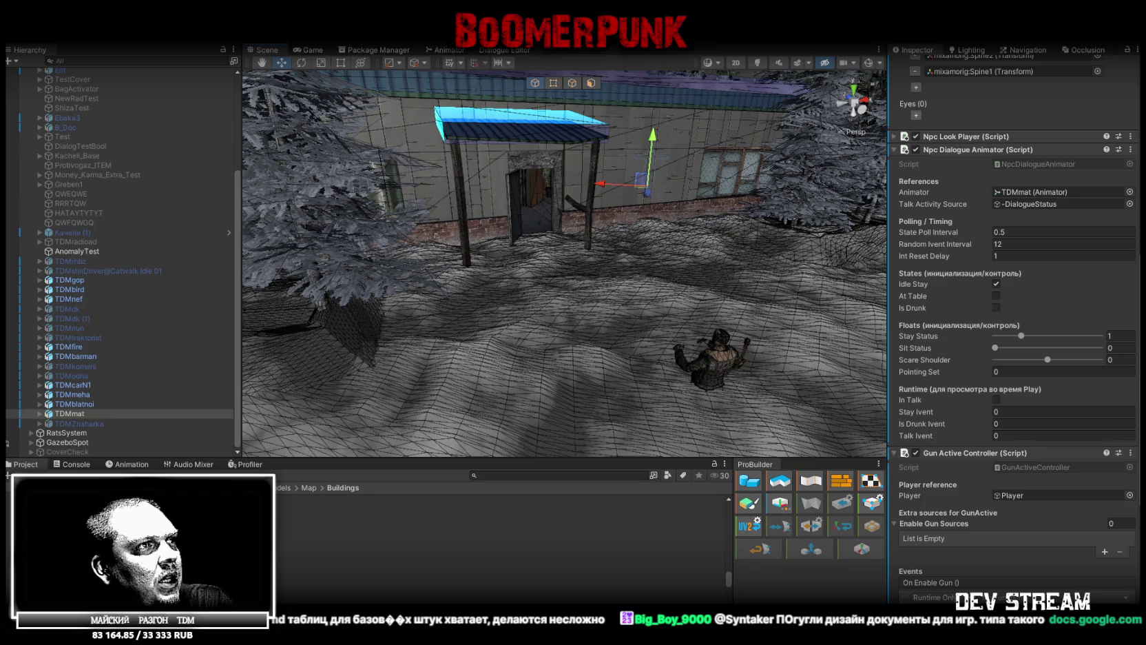
key(alt+Tab)
Scroll through the level checklist with бомж, ТВ, пасхалки and диалог+ columns
scroll(319, 340, down, 3)
scroll(319, 339, down, 3)
scroll(314, 321, up, 10)
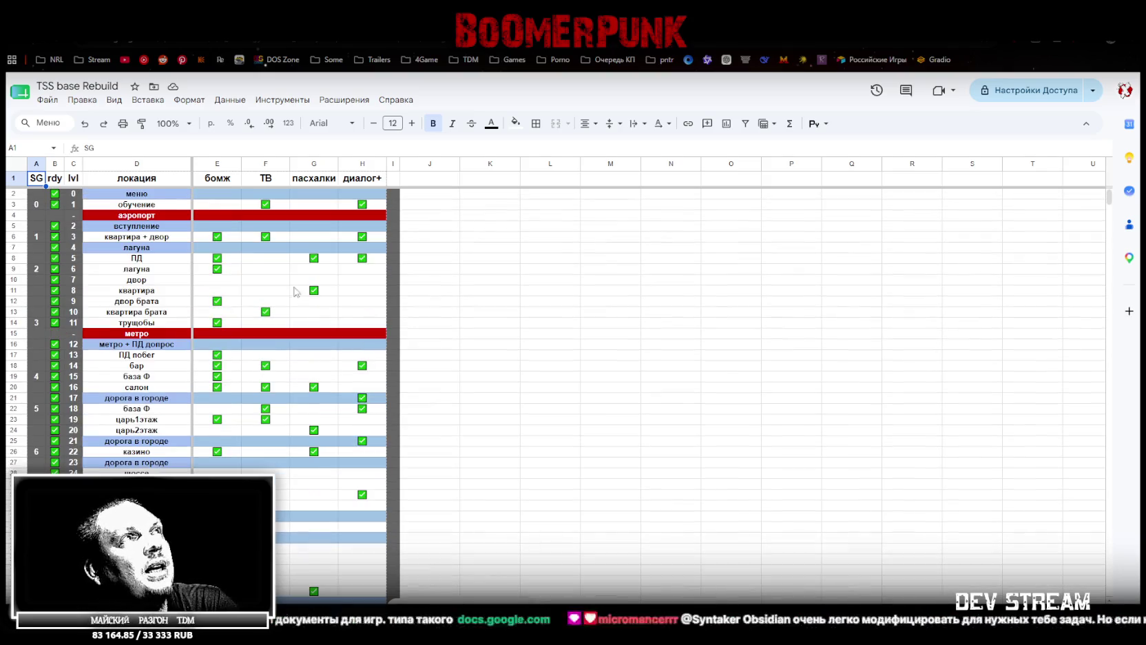
scroll(239, 240, down, 3)
scroll(316, 256, down, 4)
scroll(325, 258, up, 7)
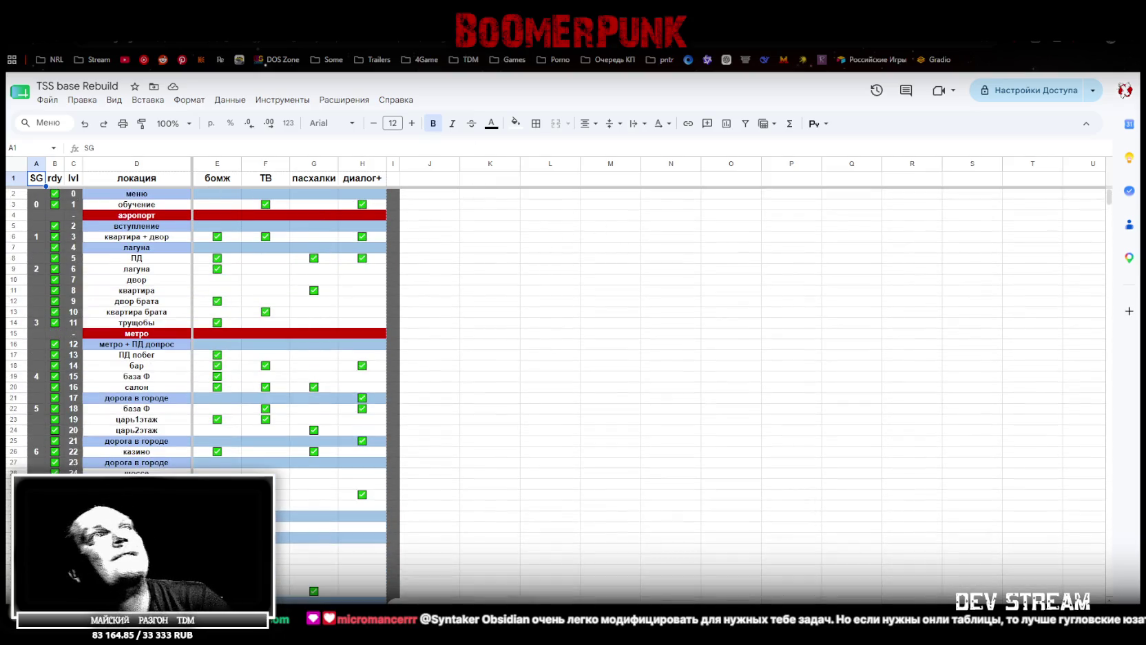
Check the Unity editor, then return to the main TSS base Rebuild sheet
key(alt+Tab)
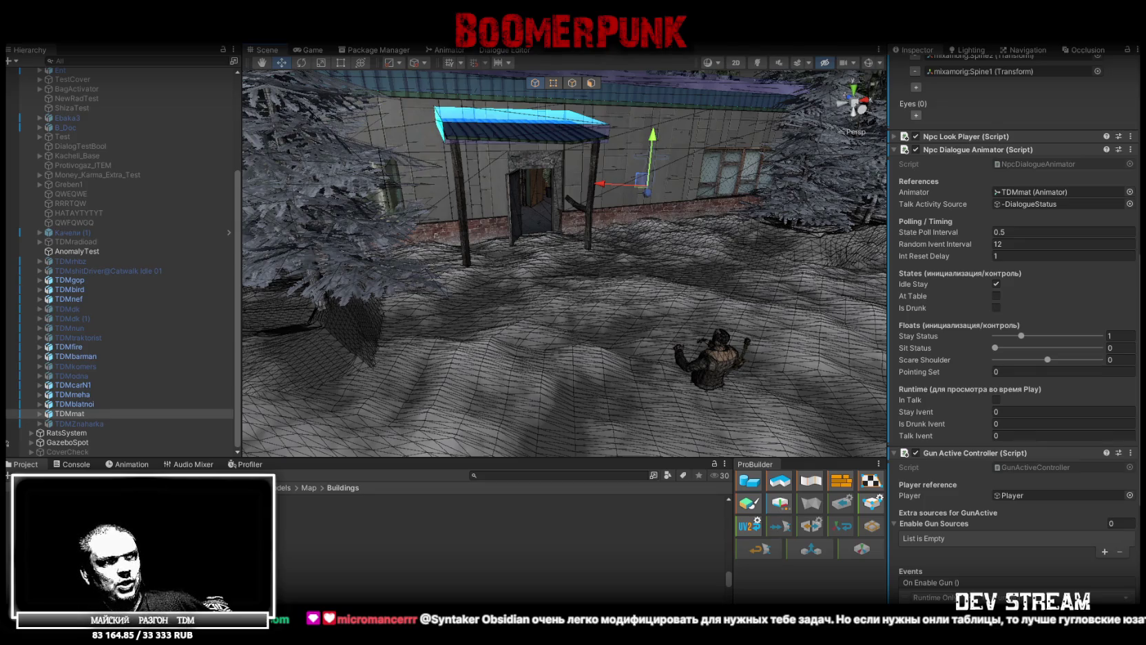
key(alt+Tab)
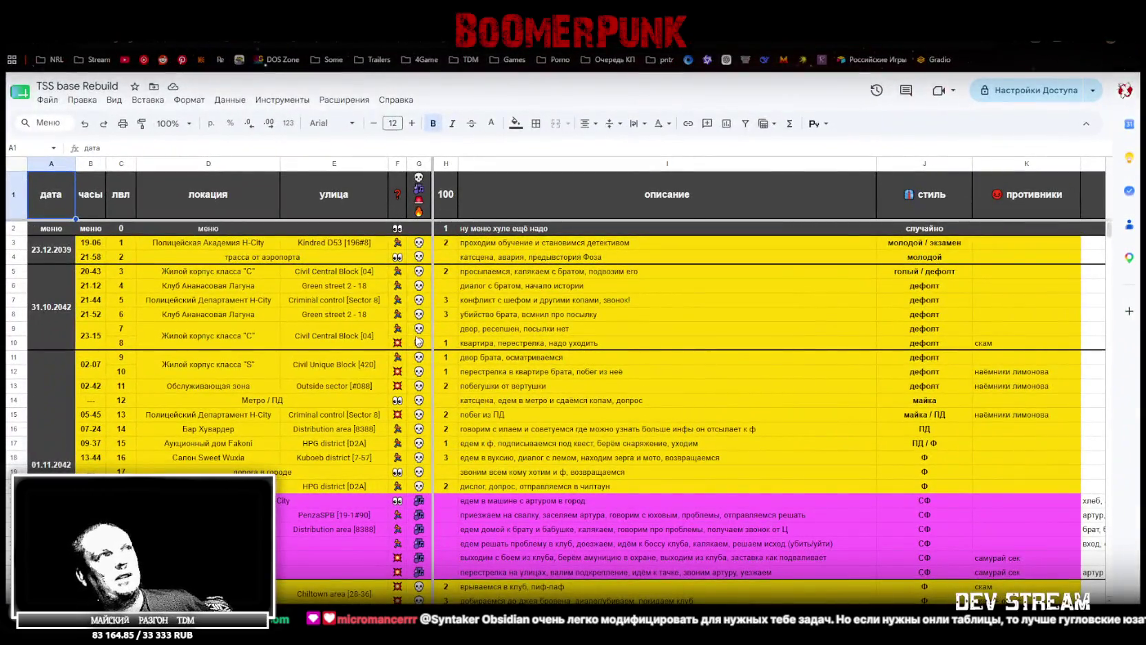
Scroll through the main sheet of dates, locations, streets, scenes and enemies
scroll(238, 286, down, 4)
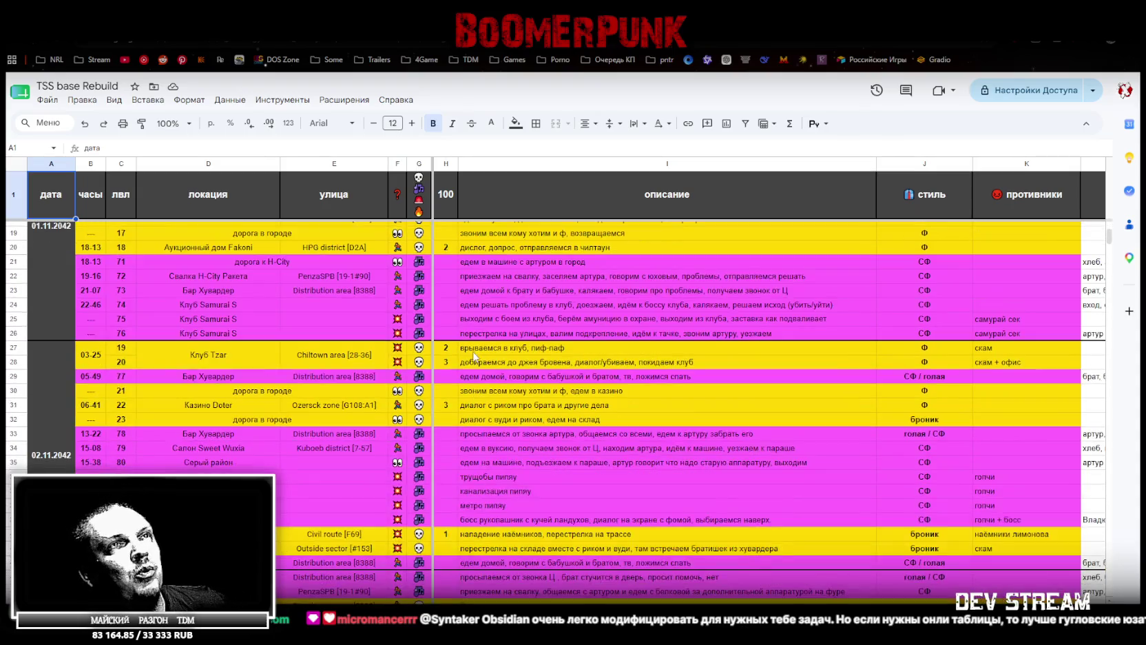
scroll(475, 355, down, 2)
scroll(573, 323, down, 14)
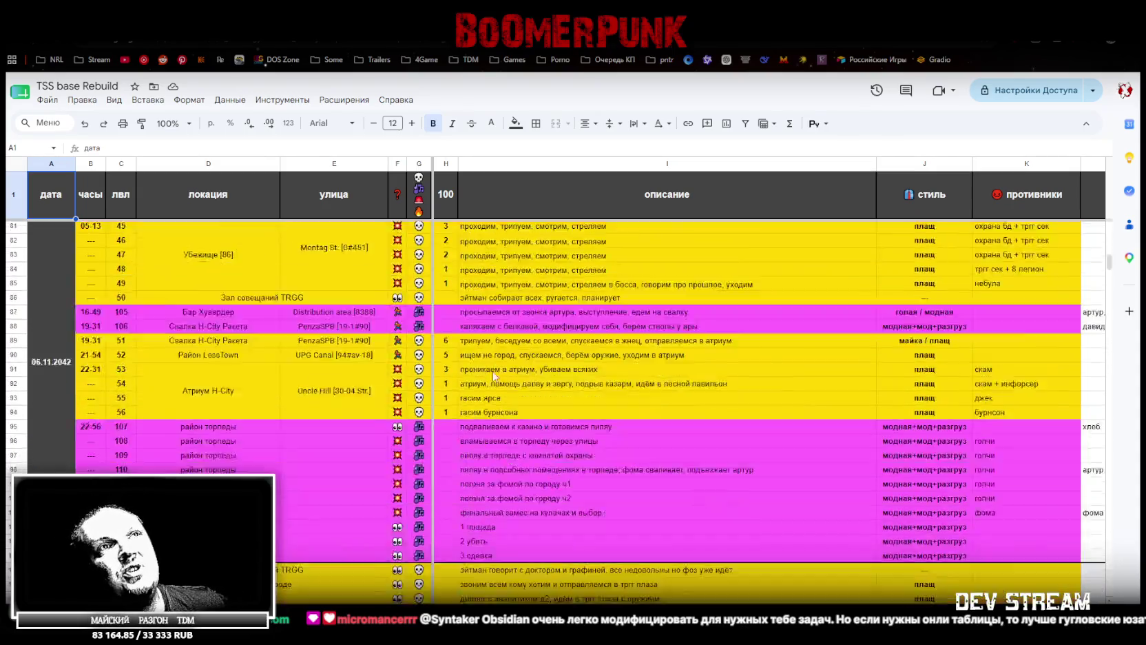
scroll(486, 373, up, 20)
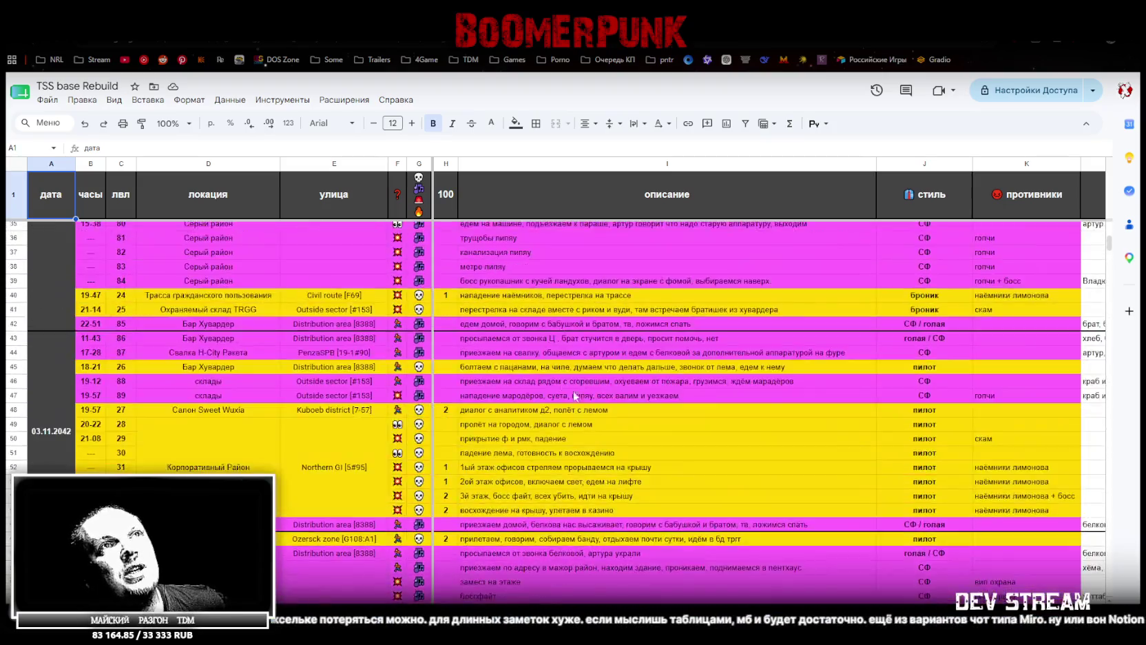
scroll(597, 415, down, 11)
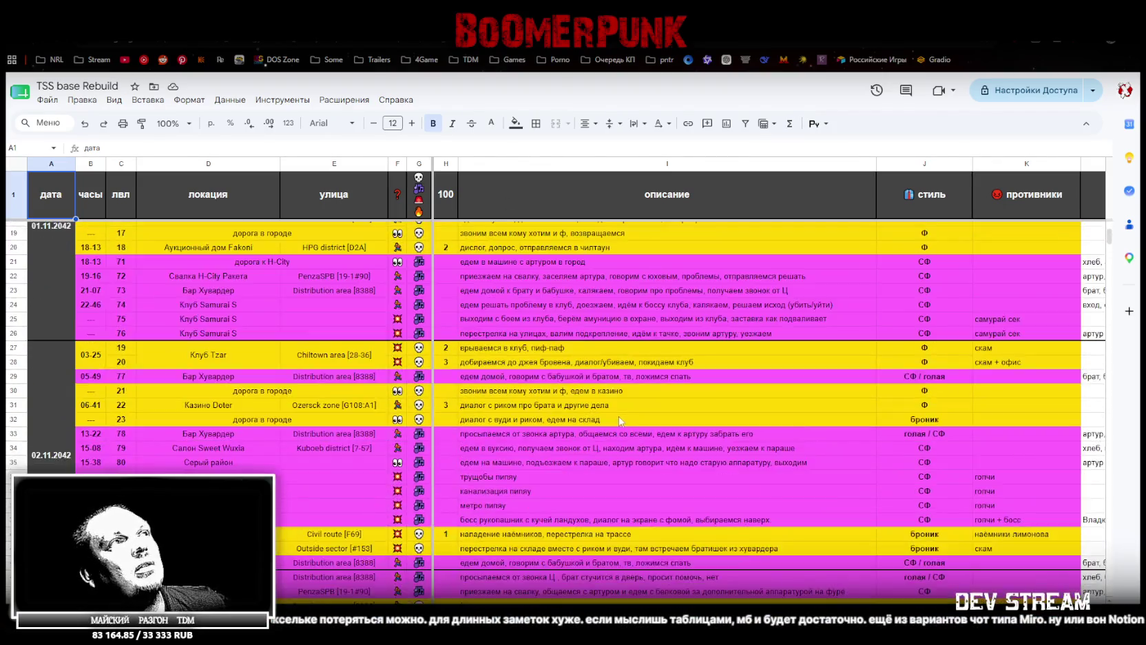
scroll(596, 416, up, 10)
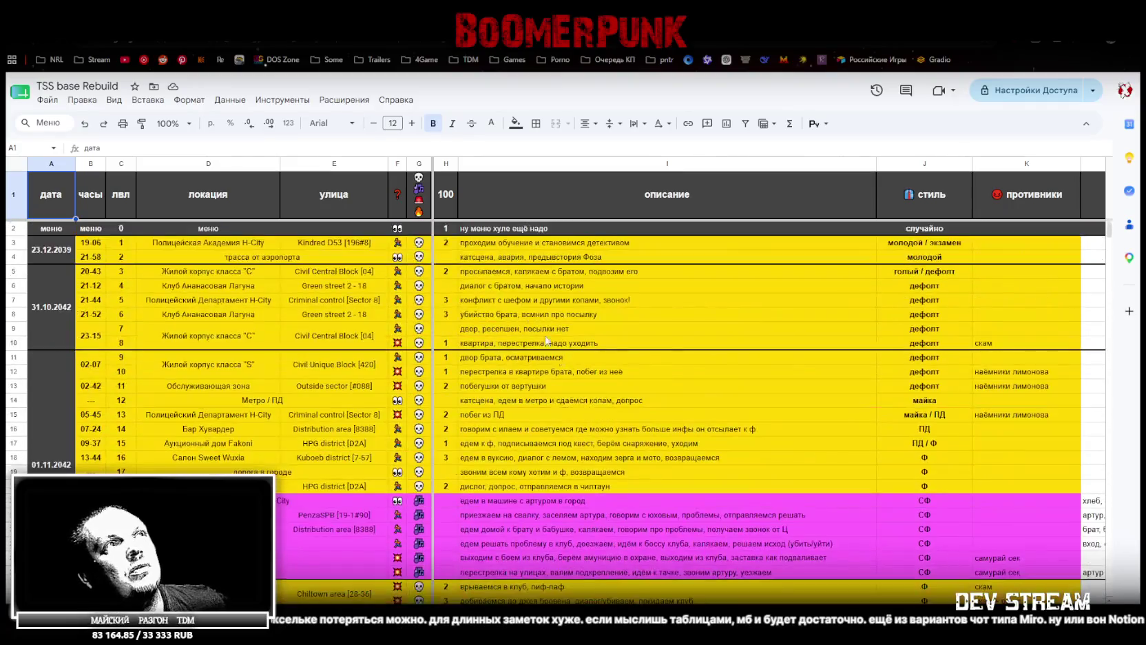
Select two cell ranges to review them, then return to the Unity editor
mouse_move(228, 285)
mouse_down()
mouse_move(620, 420)
mouse_move(620, 443)
mouse_up()
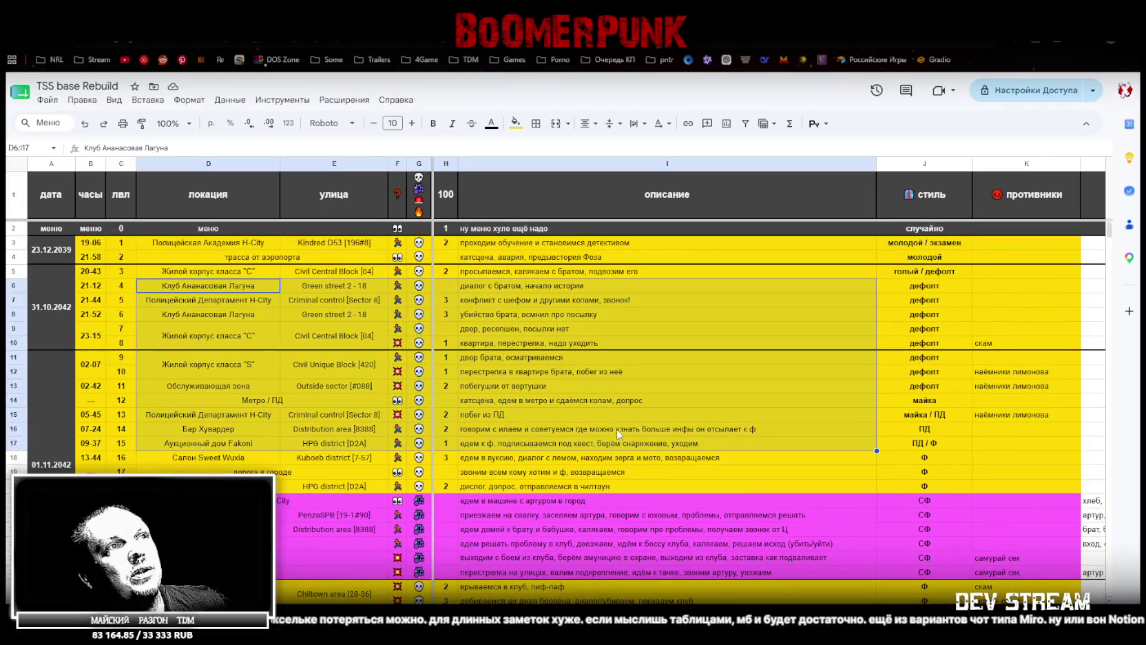
scroll(253, 358, down, 4)
drag(253, 352, 620, 396)
scroll(619, 396, down, 11)
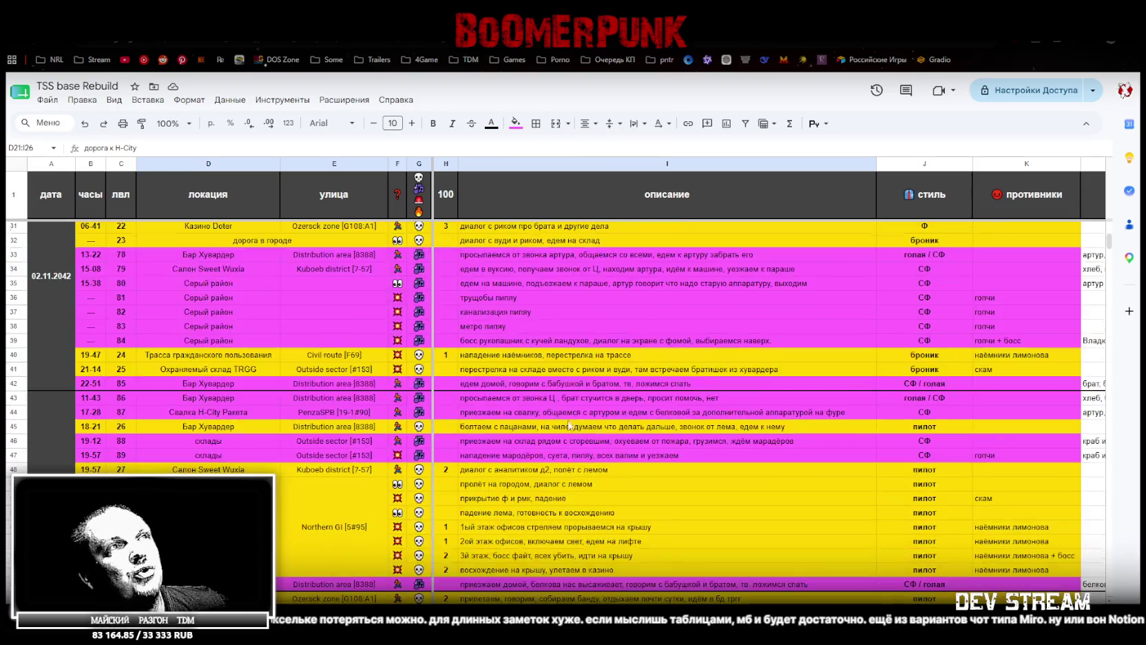
scroll(572, 409, down, 11)
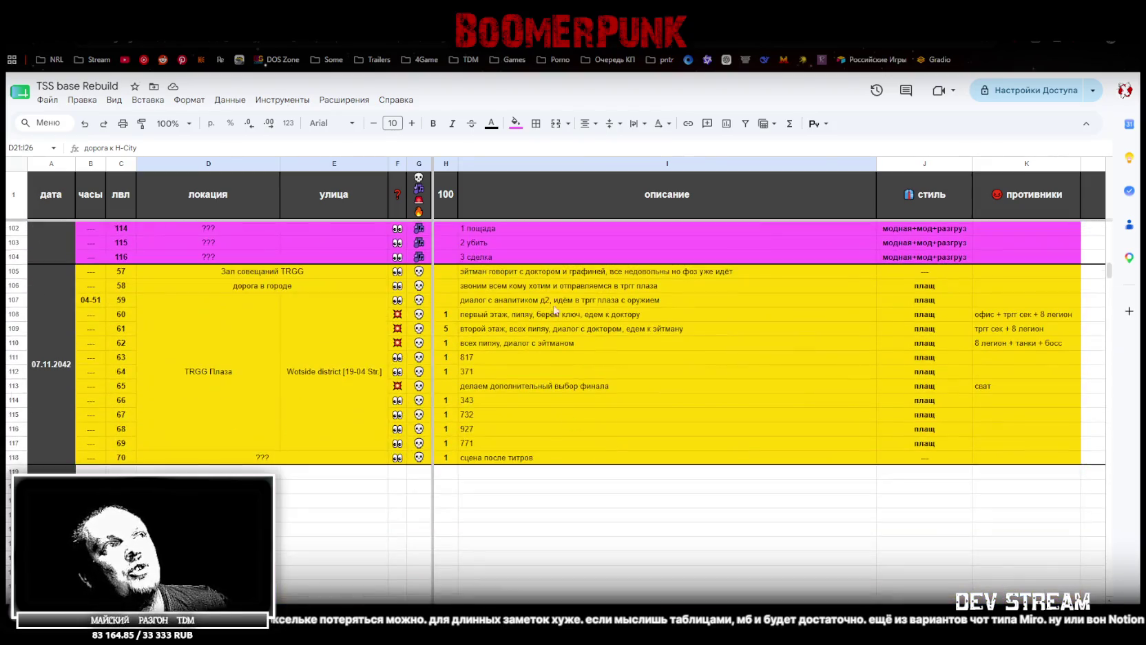
scroll(537, 432, up, 20)
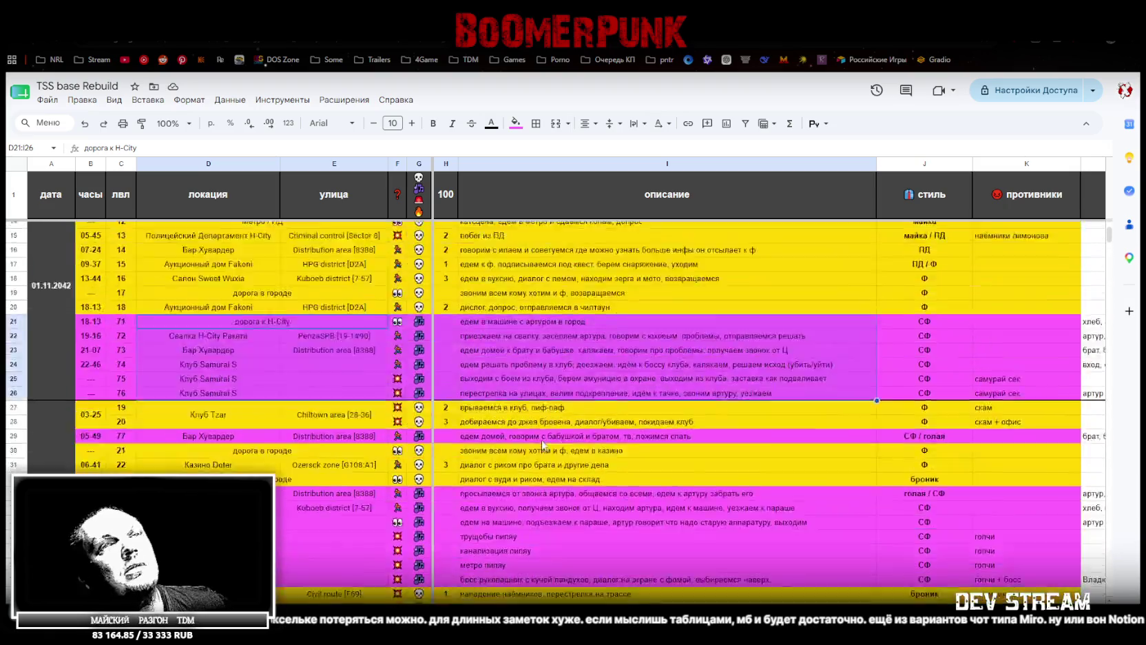
key(alt+Tab)
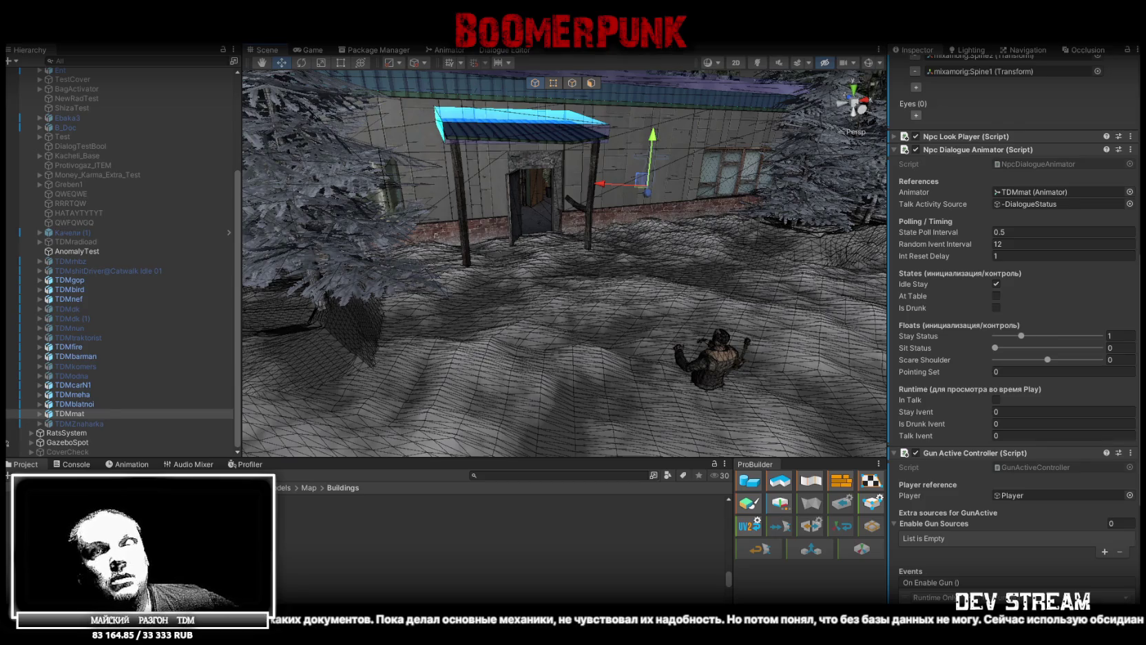
Turn the Scene view down the snowy street, then switch to the TDM63 spreadsheet
mouse_move(717, 243)
mouse_down()
mouse_move(828, 247)
mouse_move(803, 251)
mouse_up()
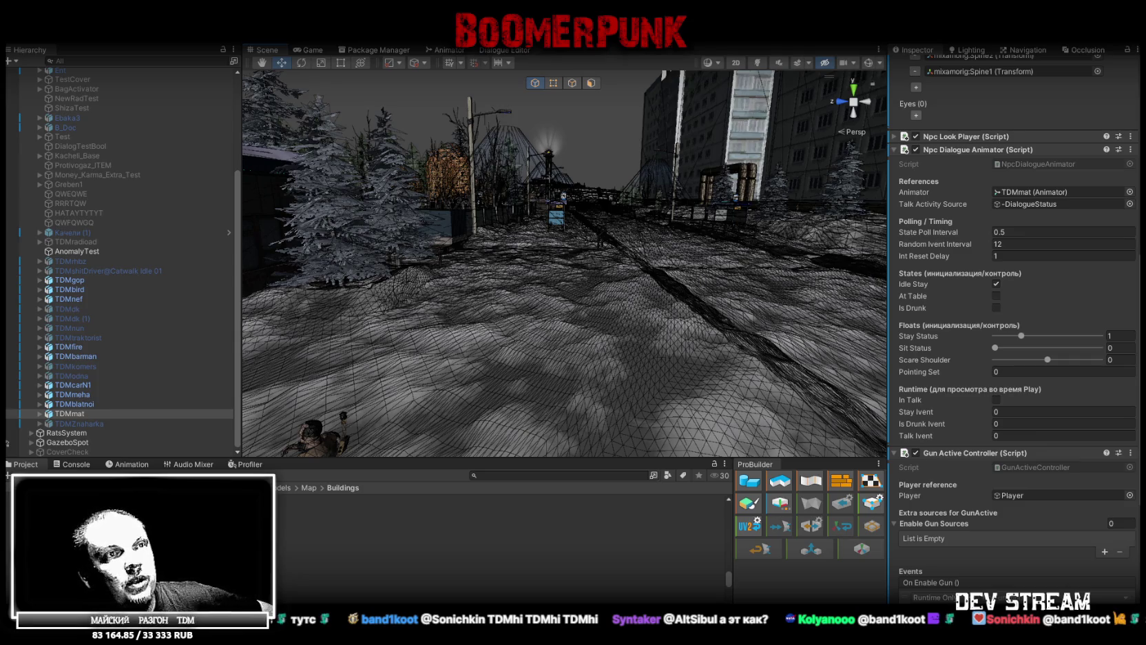
key(alt+Tab)
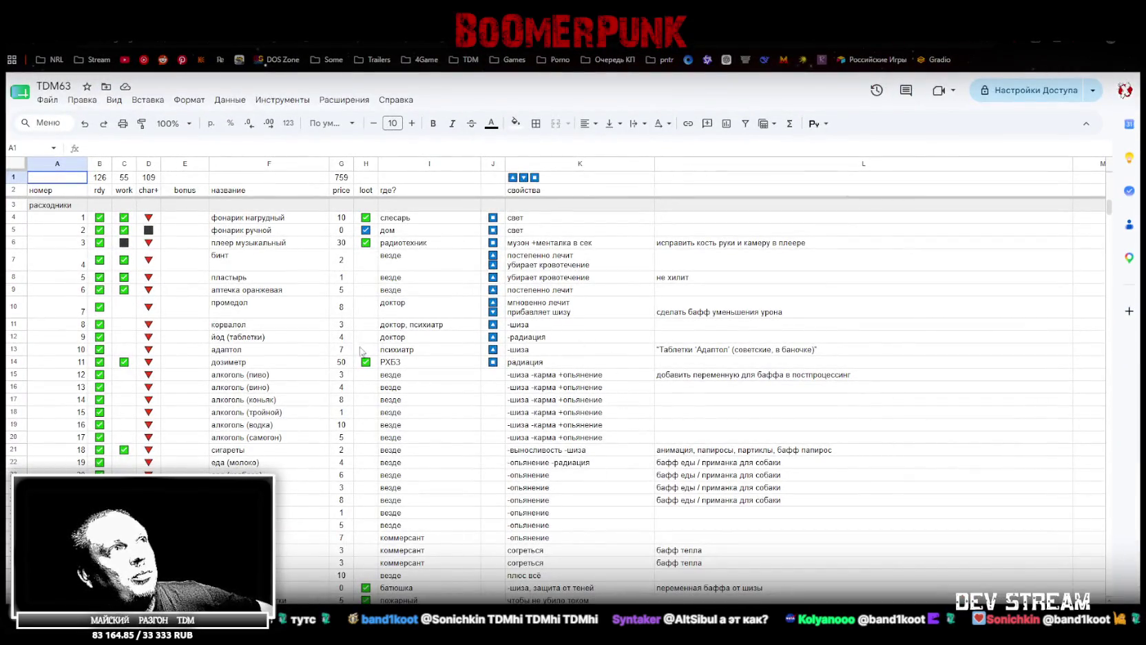
scroll(358, 348, down, 20)
scroll(348, 339, down, 14)
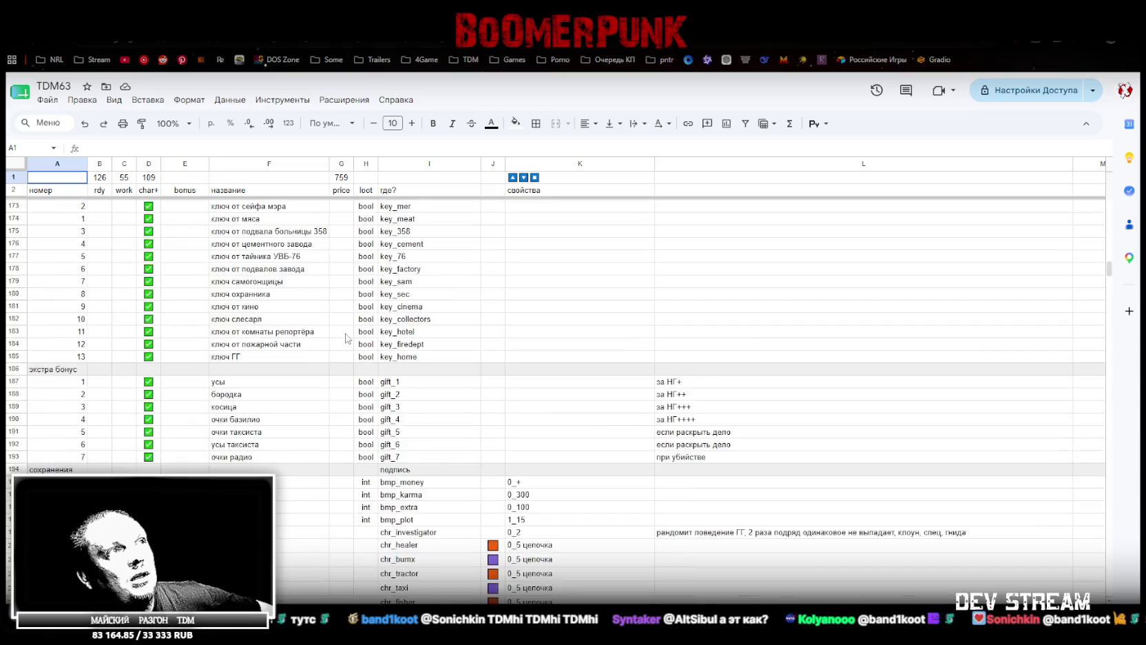
scroll(350, 341, up, 7)
scroll(348, 337, up, 20)
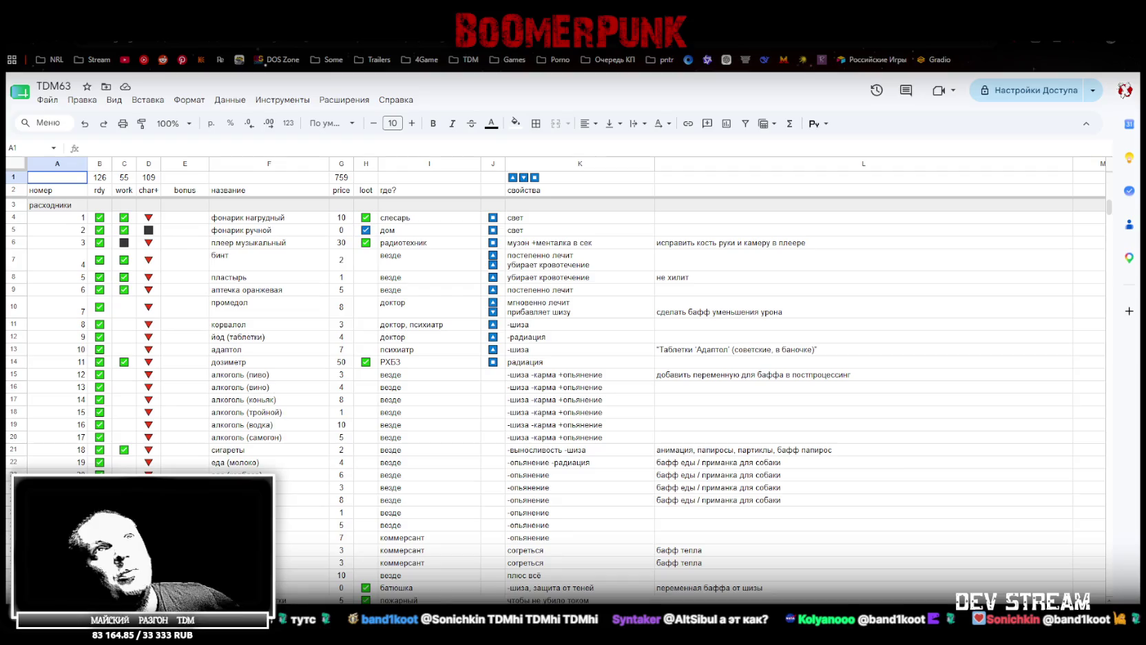
key(alt+Tab)
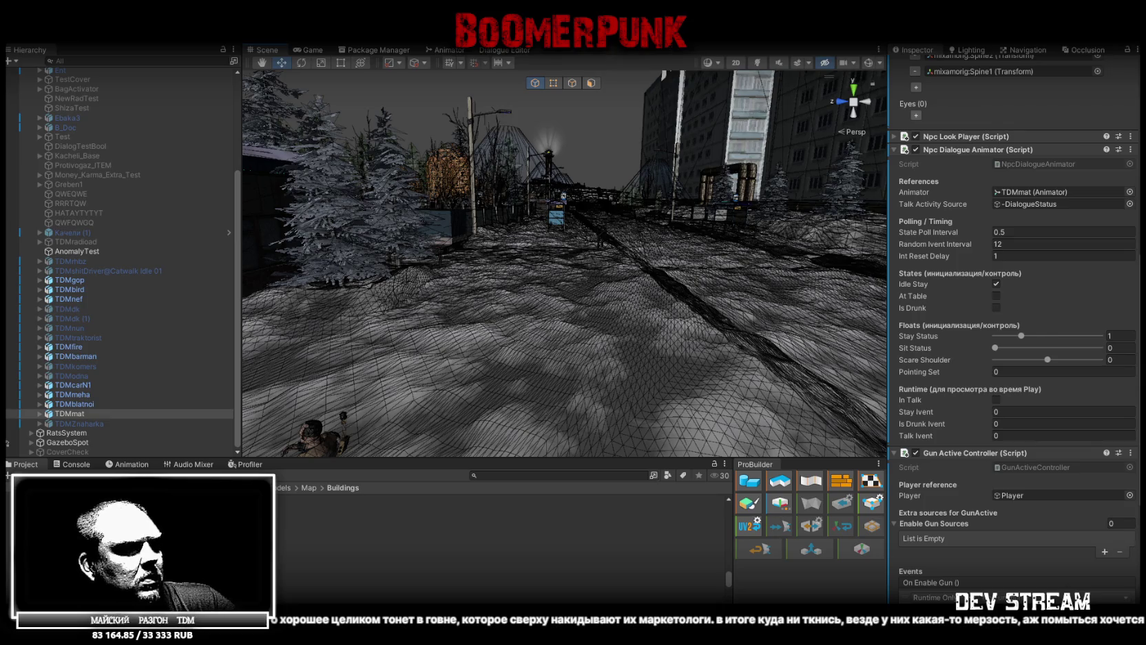
Reveal the desktop, then orbit the Scene view over the city rooftops
key(super+d)
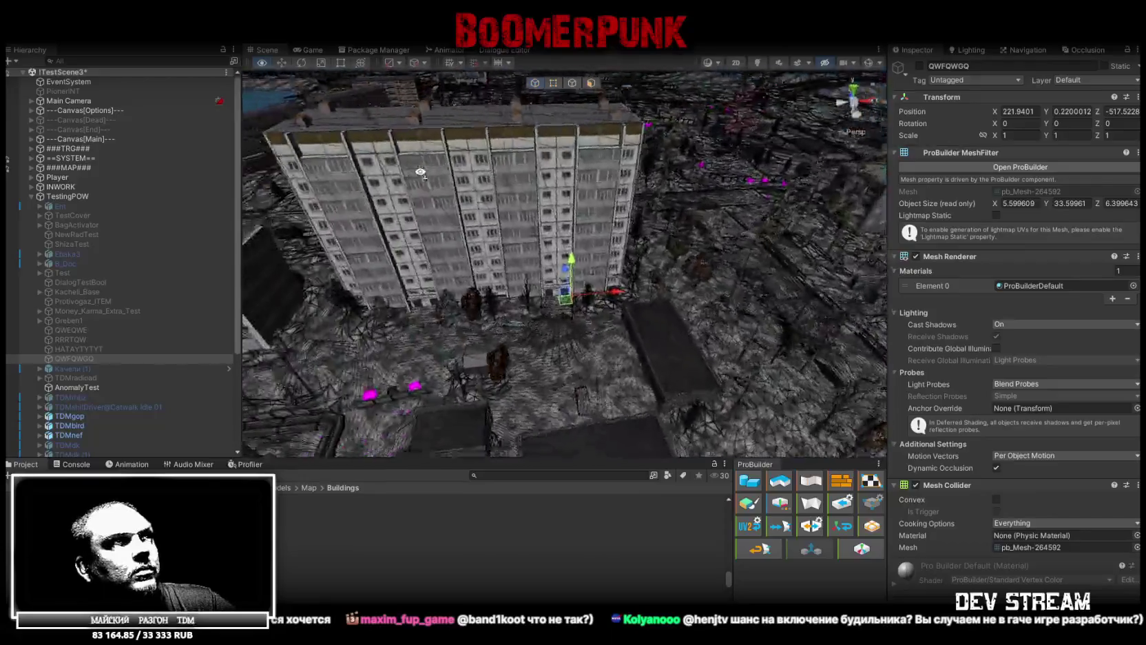
drag(394, 194, 404, 212)
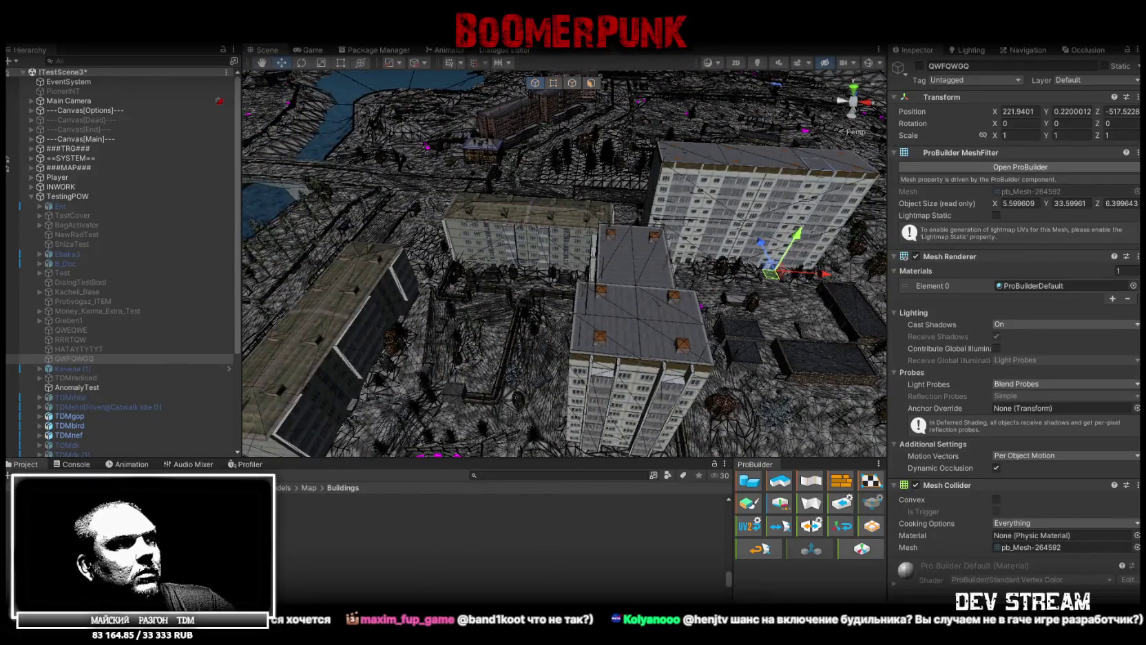
Set the Scene view Draw Mode to Shaded without wireframe and face the brick building
mouse_move(599, 262)
mouse_down()
mouse_move(563, 243)
mouse_move(650, 214)
mouse_up()
click(729, 64)
click(744, 87)
drag(482, 269, 619, 151)
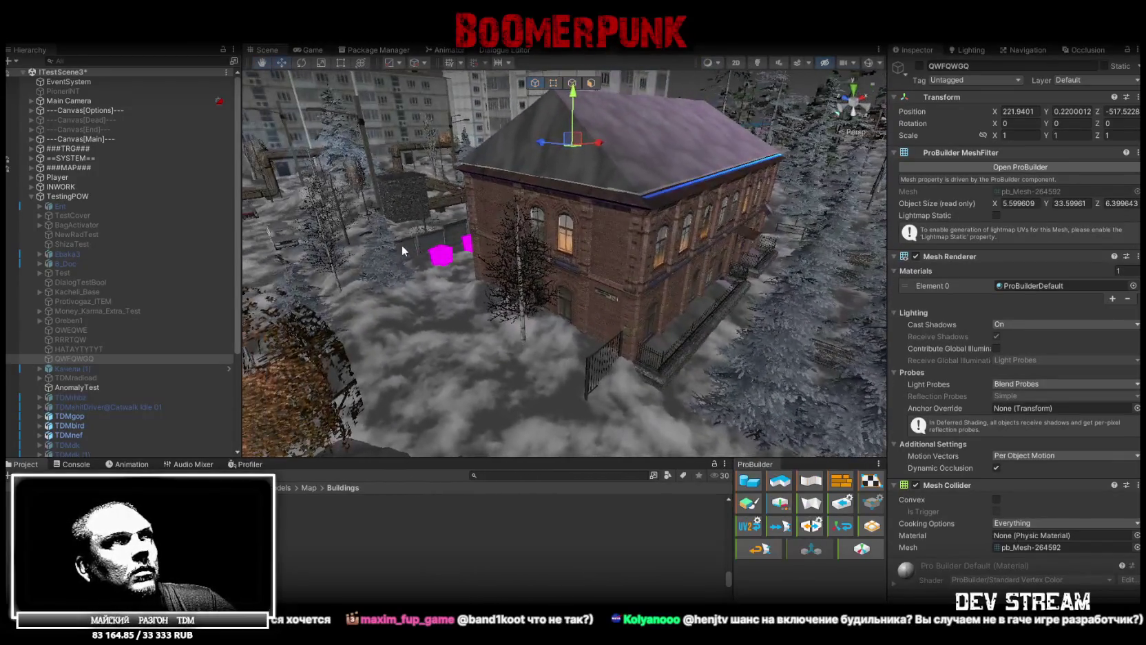
Turn on scene Lighting and Effects, orbit the brick building, then switch to Blockbench
click(759, 64)
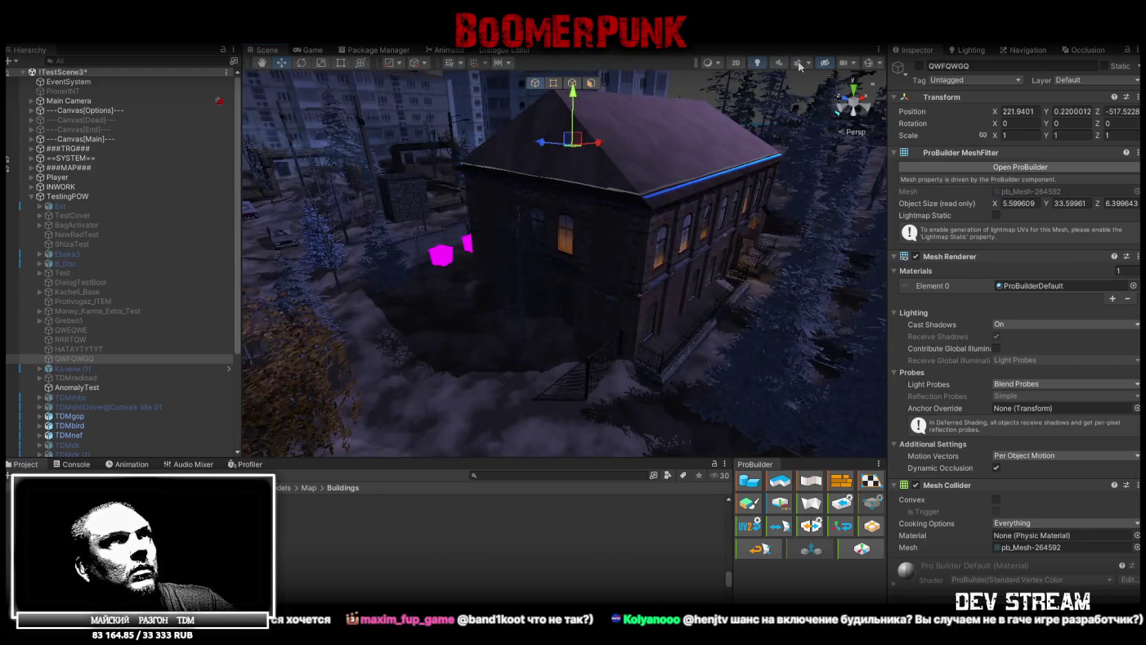
click(797, 64)
mouse_move(606, 272)
mouse_down()
mouse_move(586, 276)
mouse_move(594, 348)
mouse_move(586, 301)
mouse_move(578, 315)
mouse_move(524, 319)
mouse_move(363, 266)
mouse_move(401, 219)
mouse_move(410, 227)
mouse_up()
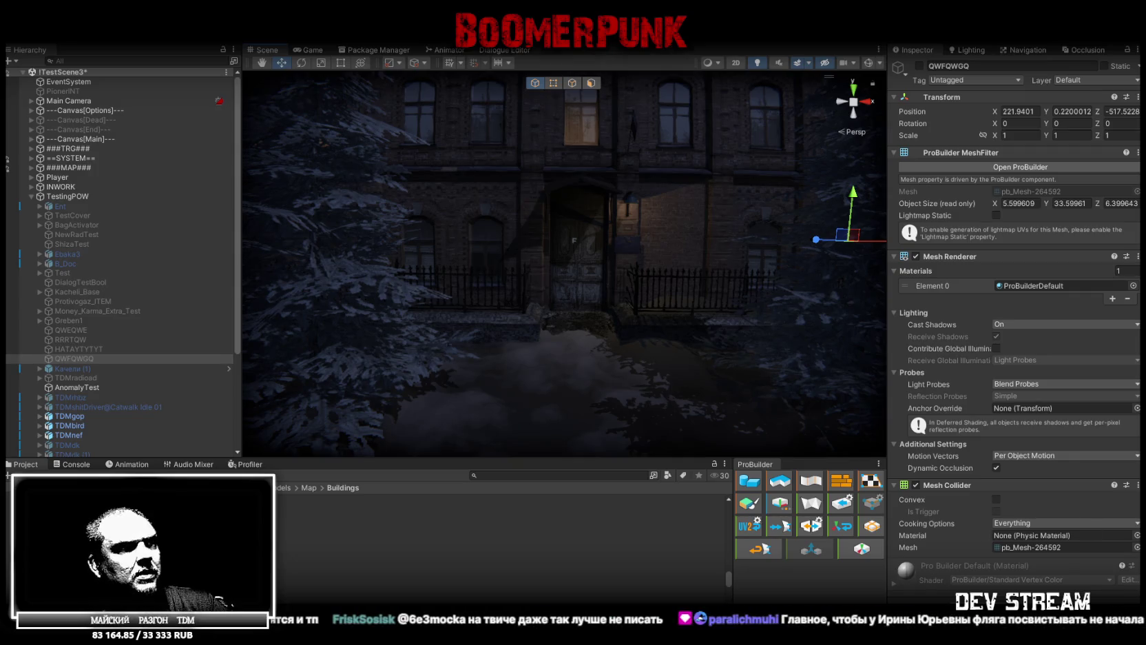
key(alt+Tab)
scroll(725, 343, down, 3)
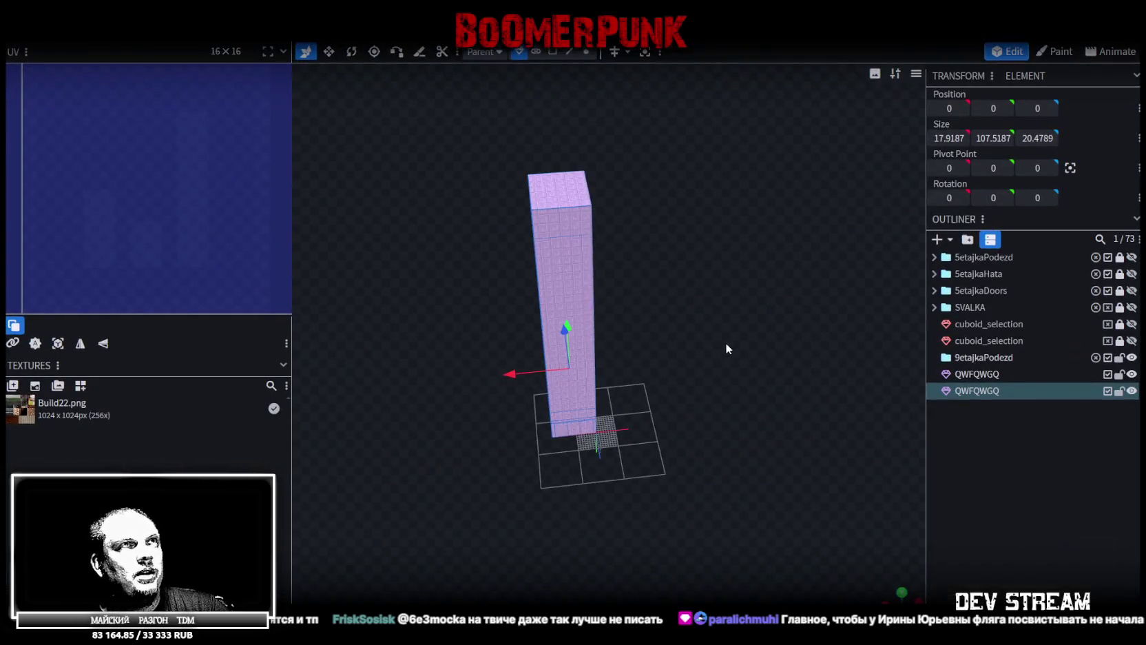
scroll(555, 334, up, 3)
mouse_move(555, 333)
mouse_down()
mouse_move(774, 267)
mouse_move(752, 309)
mouse_move(692, 226)
mouse_move(715, 126)
mouse_move(817, 310)
mouse_move(795, 287)
mouse_up()
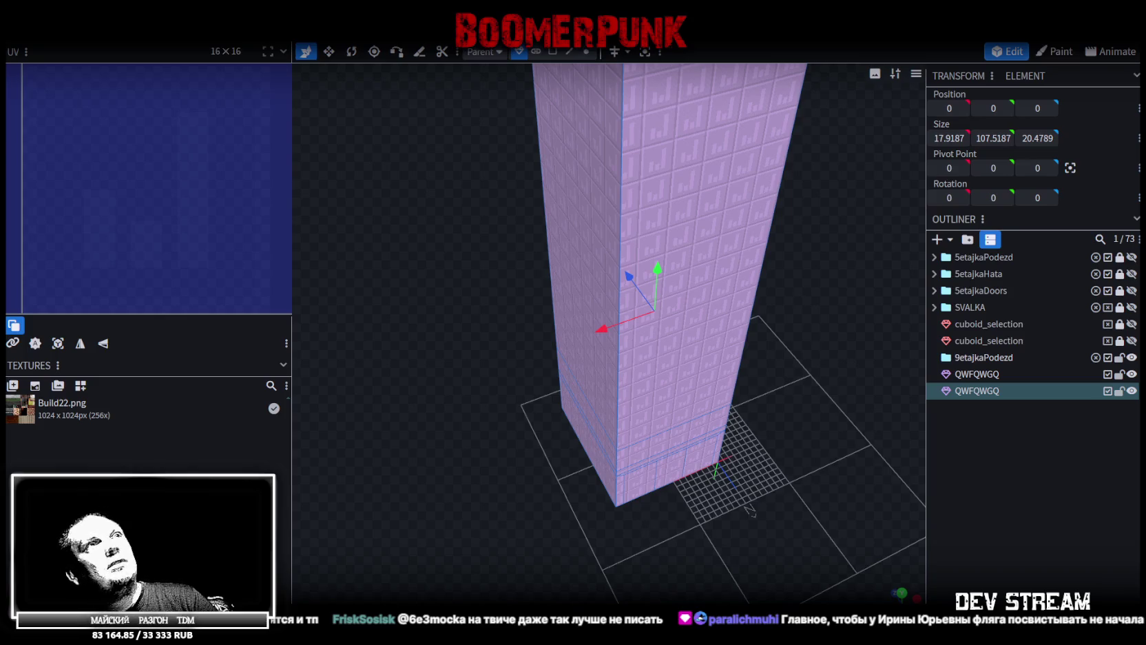
key(alt+Tab)
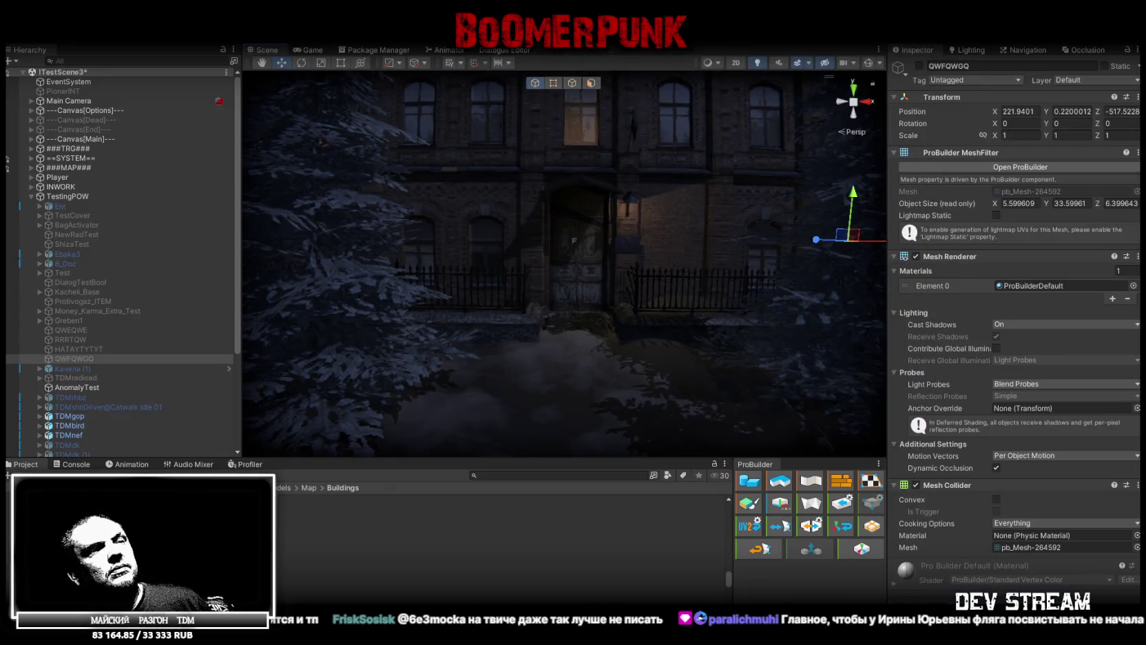
Switch from Unity to the browser's 'абсурд драйв' YouTube video and rewind it five seconds
scroll(629, 348, down, 5)
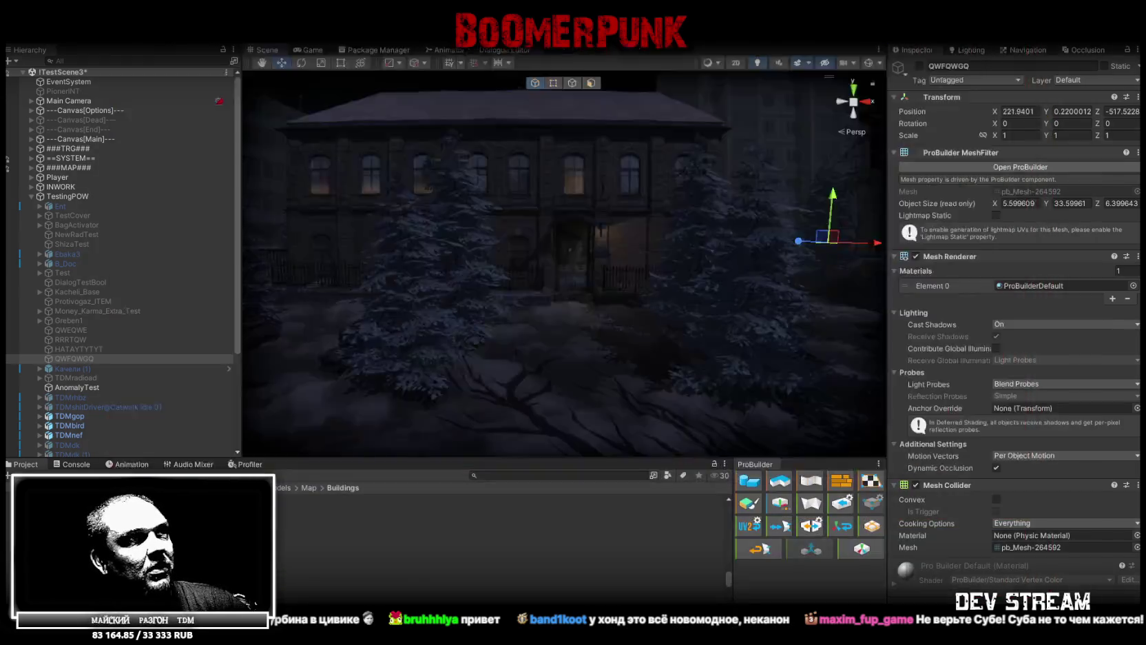
click(442, 571)
key(Left)
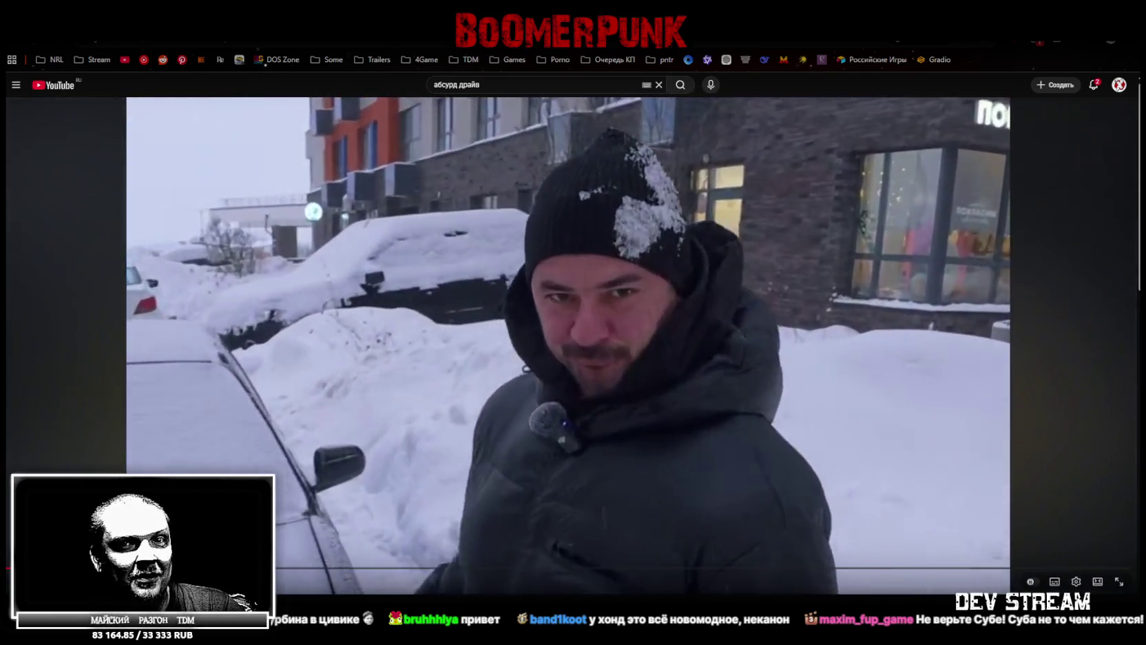
Rewind the snowy street video five more seconds, pause it, and return to Unity
key(Left)
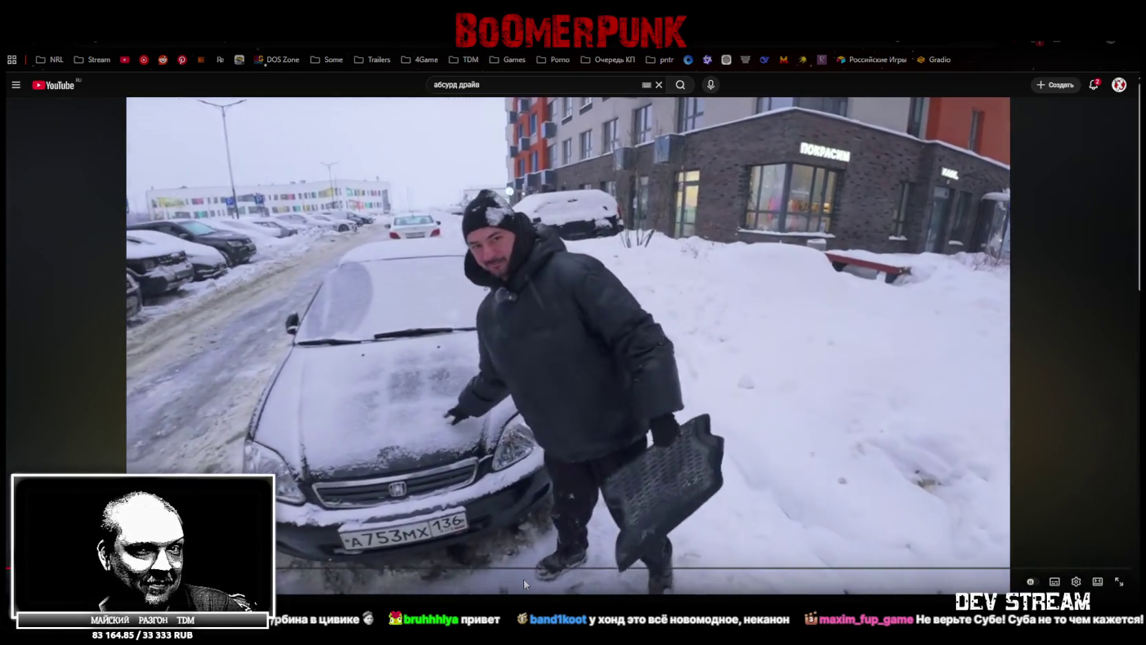
key(space)
key(alt+Tab)
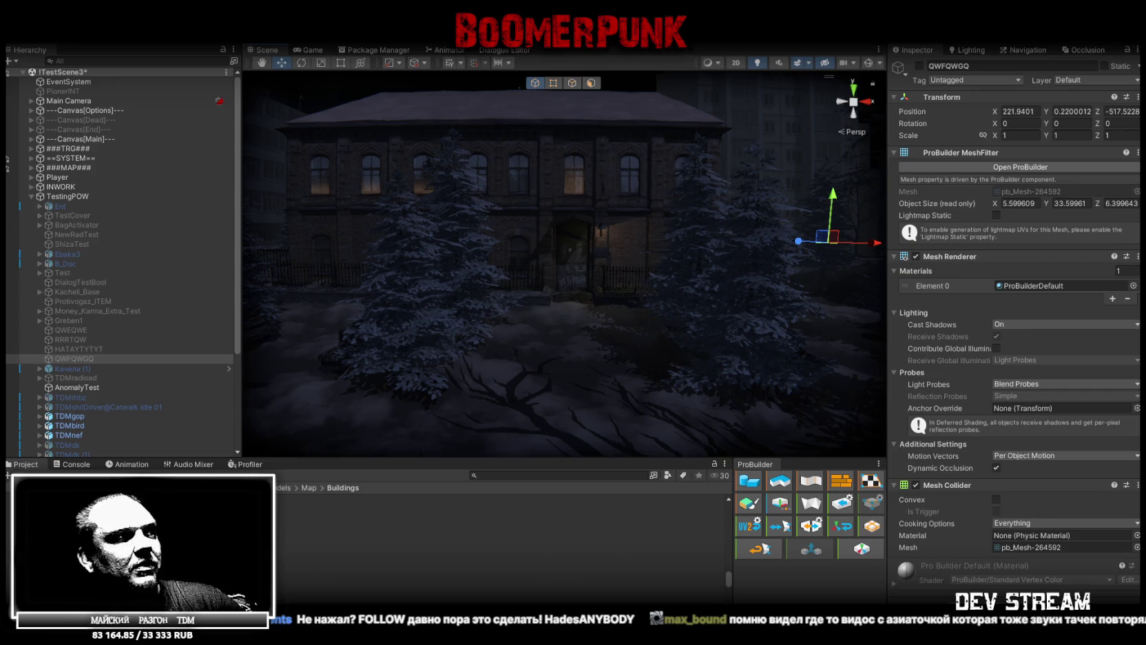
Check the Console and Project tabs, disable scene lighting, and fly the camera to the building's roof
click(72, 464)
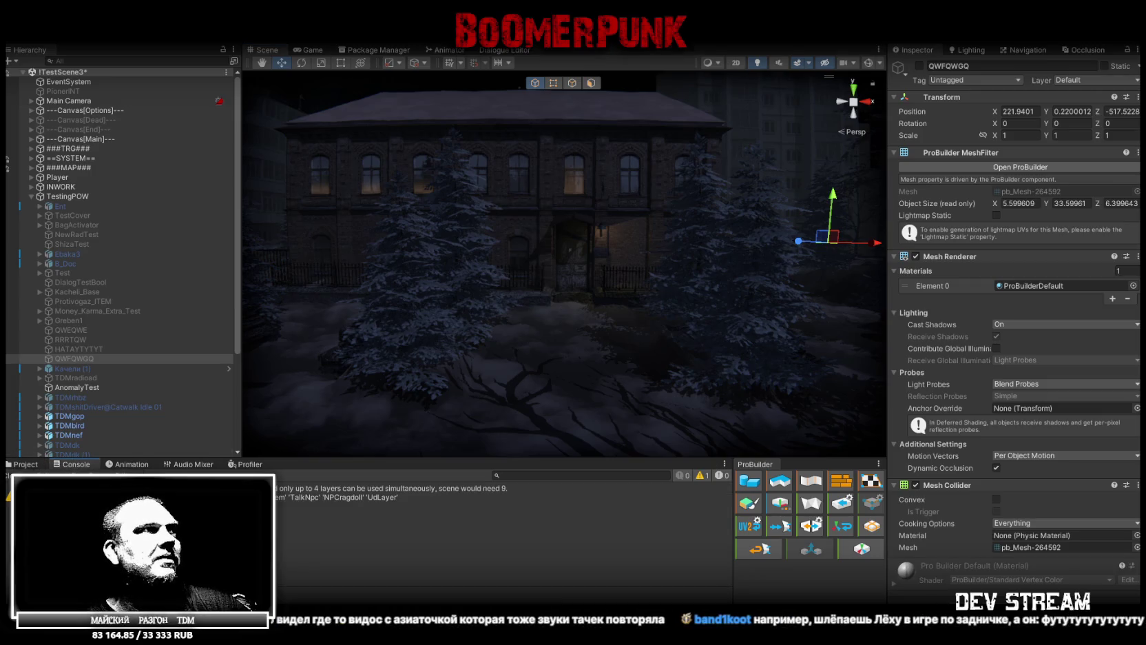
click(23, 465)
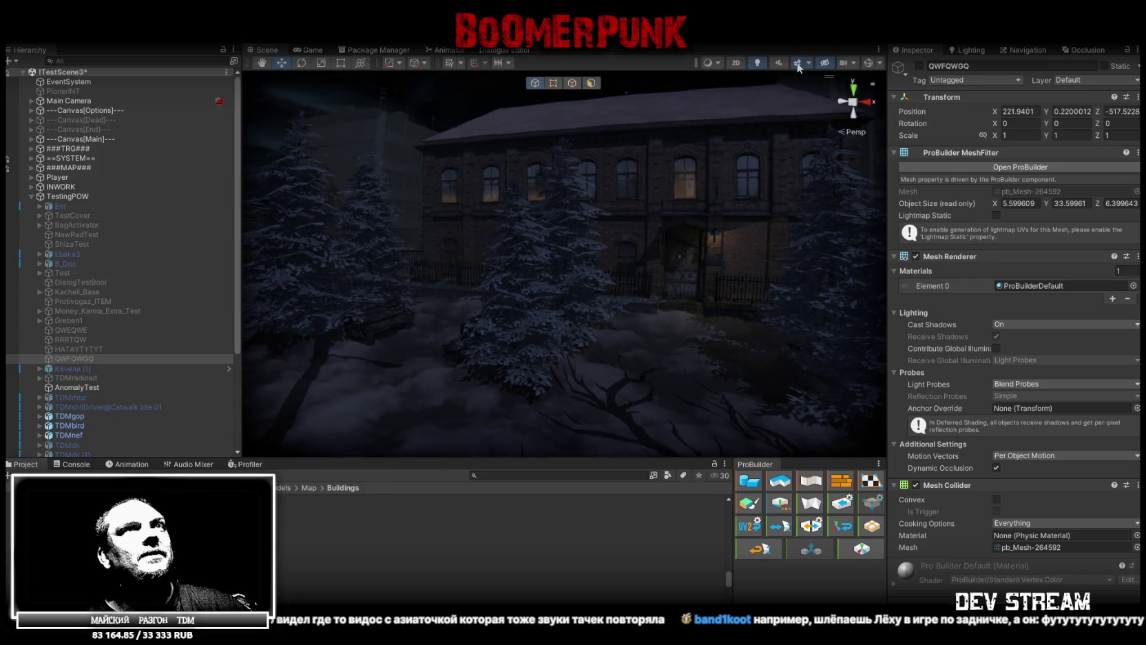
click(755, 64)
drag(565, 262, 523, 234)
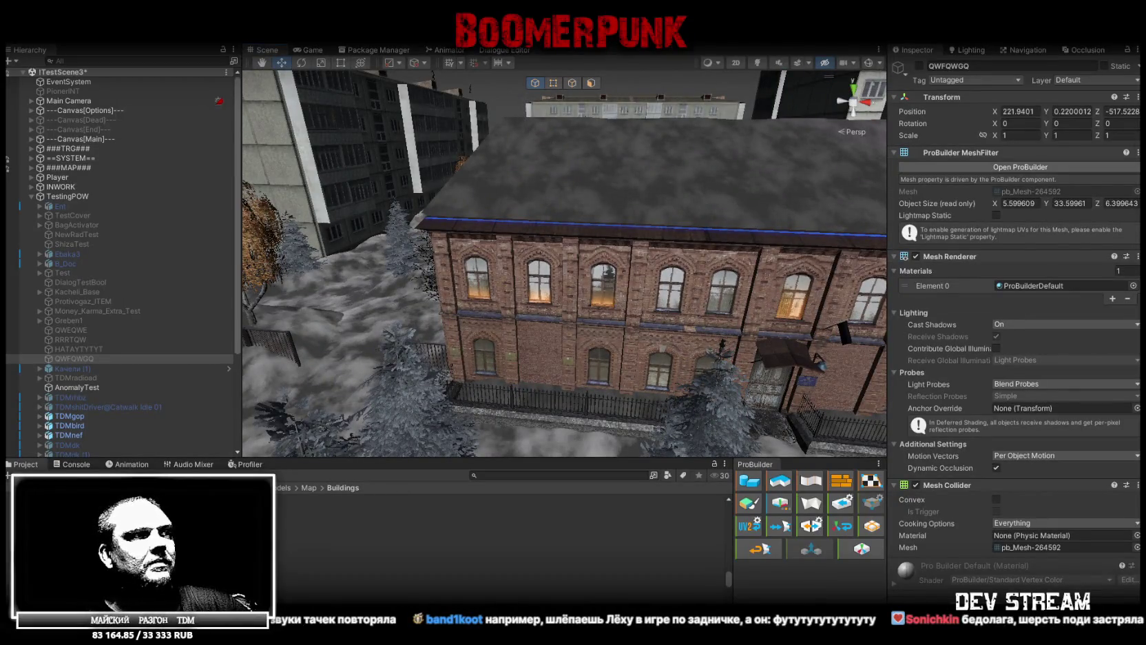
key(alt+Tab)
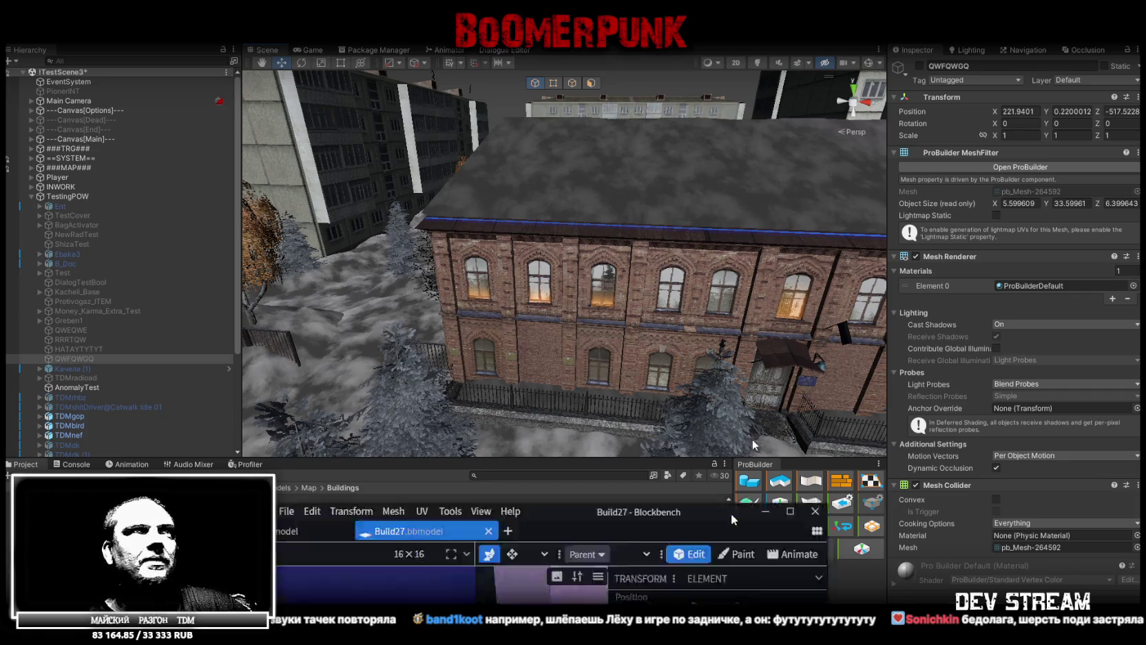
Orbit and zoom the Blockbench viewport around the tall QWFQWGQ tower, then return to Unity
mouse_move(732, 295)
mouse_down()
mouse_move(764, 347)
mouse_move(734, 233)
mouse_move(712, 280)
mouse_move(610, 293)
mouse_move(594, 271)
mouse_move(787, 280)
mouse_move(662, 297)
mouse_up()
scroll(609, 293, up, 5)
scroll(663, 301, down, 2)
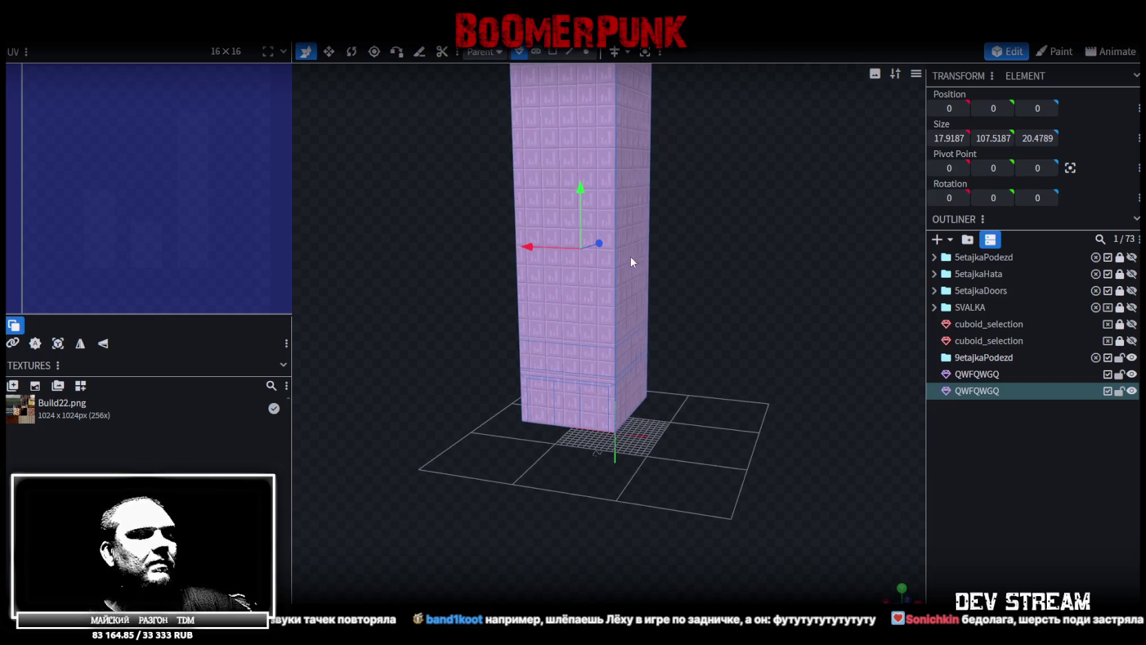
key(alt+Tab)
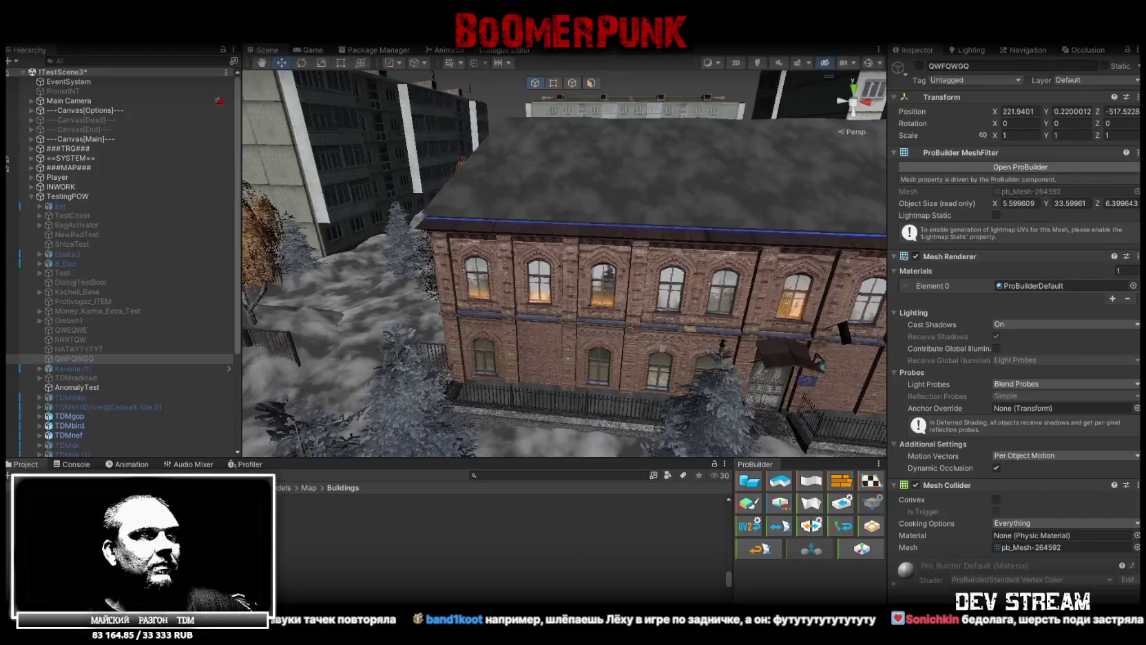
Frame the QWFQWGQ mesh near the building entrance and test toggling its active checkbox
mouse_move(566, 270)
mouse_down()
mouse_move(763, 210)
mouse_move(632, 225)
mouse_up()
key(f)
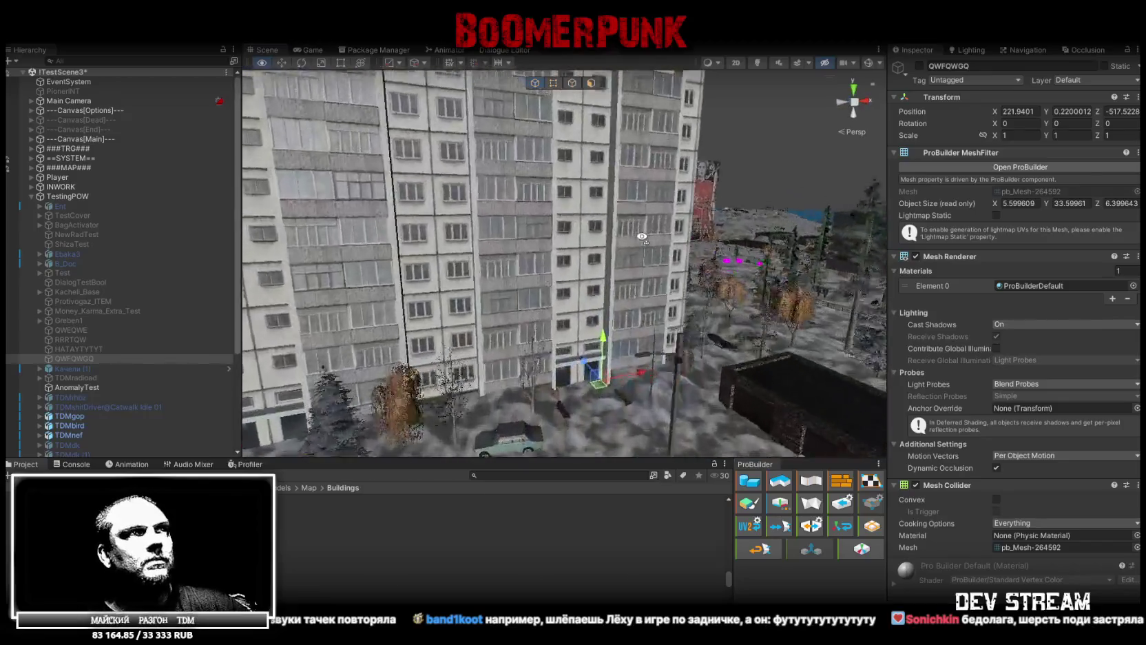
mouse_move(662, 175)
mouse_down()
mouse_move(583, 241)
mouse_move(615, 229)
mouse_up()
click(920, 66)
click(920, 66)
click(920, 67)
click(920, 66)
Leave the QWFQWGQ panel deactivated, inspect the apartment block facade, and switch to Blockbench
mouse_move(654, 160)
mouse_down()
mouse_move(644, 155)
mouse_move(657, 233)
mouse_move(654, 214)
mouse_up()
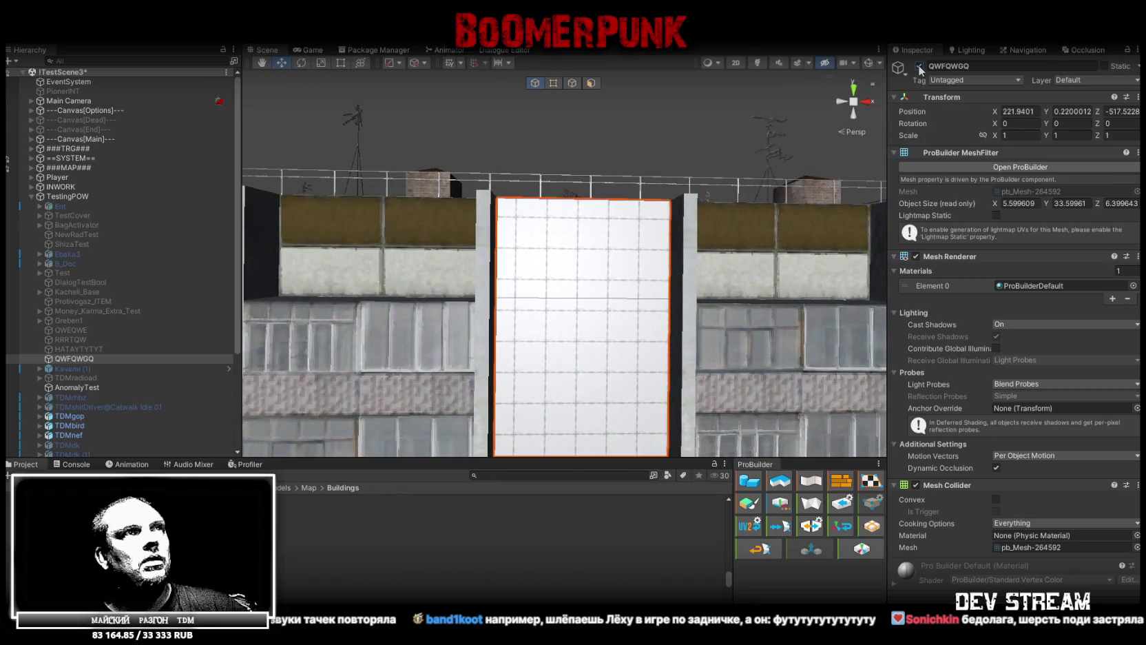
click(919, 65)
double_click(919, 66)
mouse_move(577, 290)
mouse_down()
mouse_move(590, 319)
mouse_move(574, 352)
mouse_up()
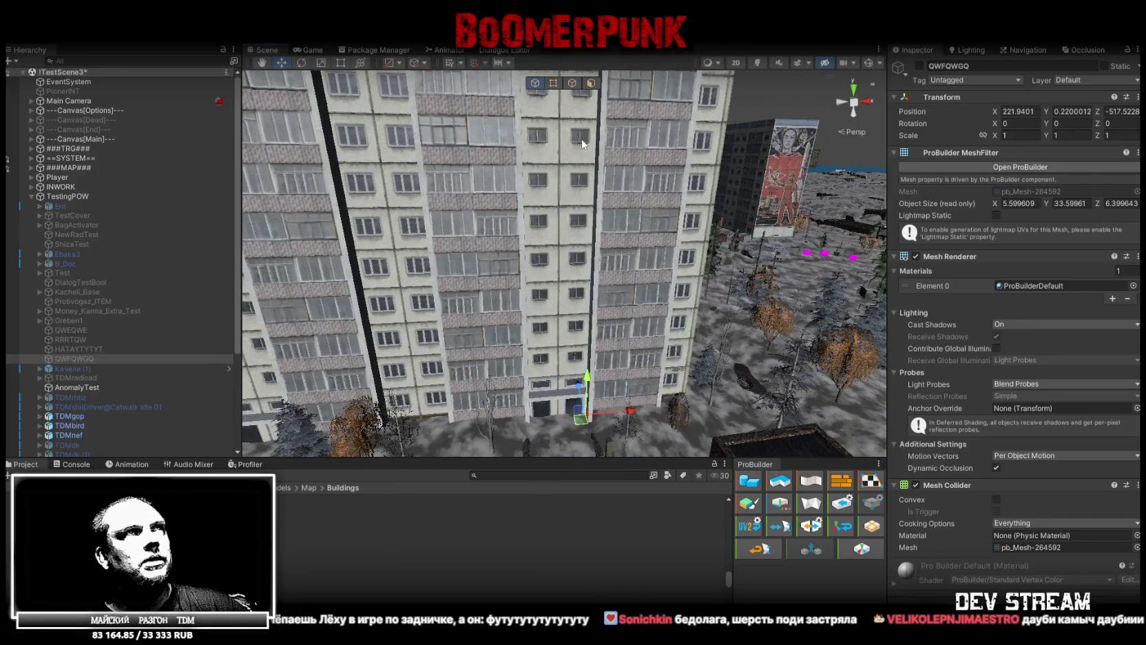
scroll(577, 138, up, 3)
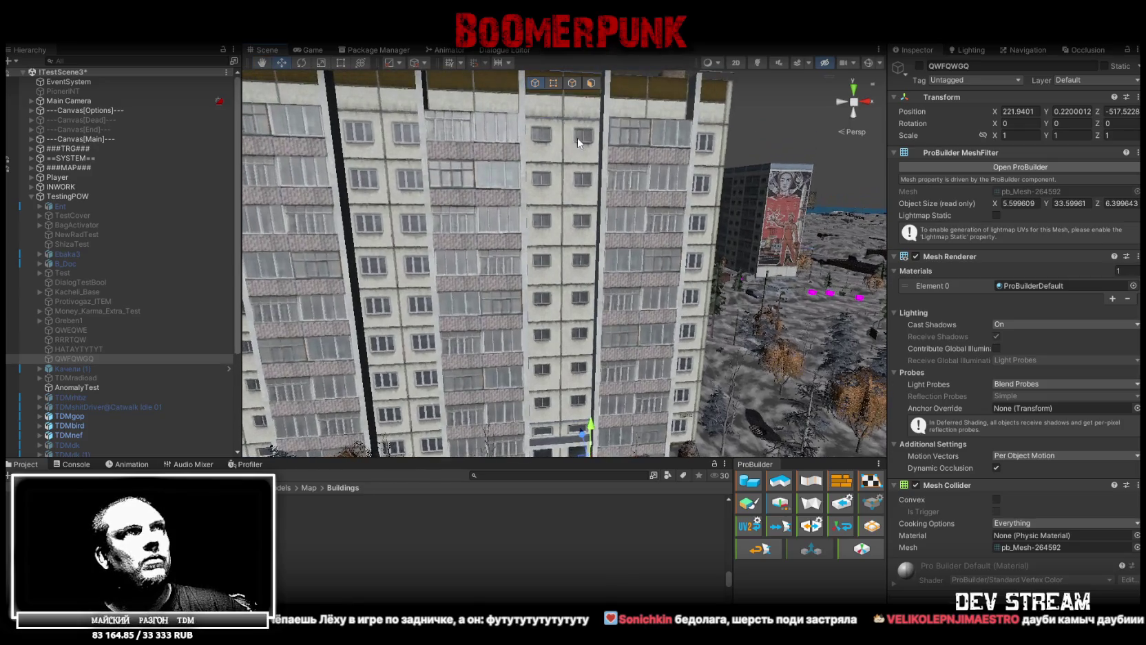
drag(578, 138, 555, 61)
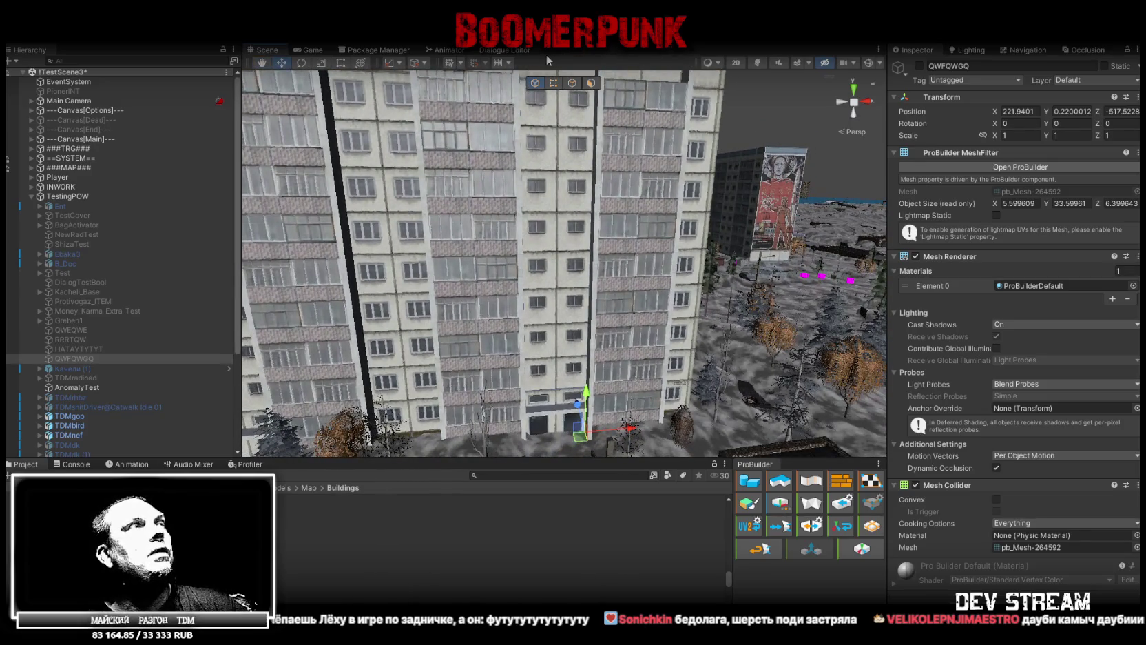
key(alt+Tab)
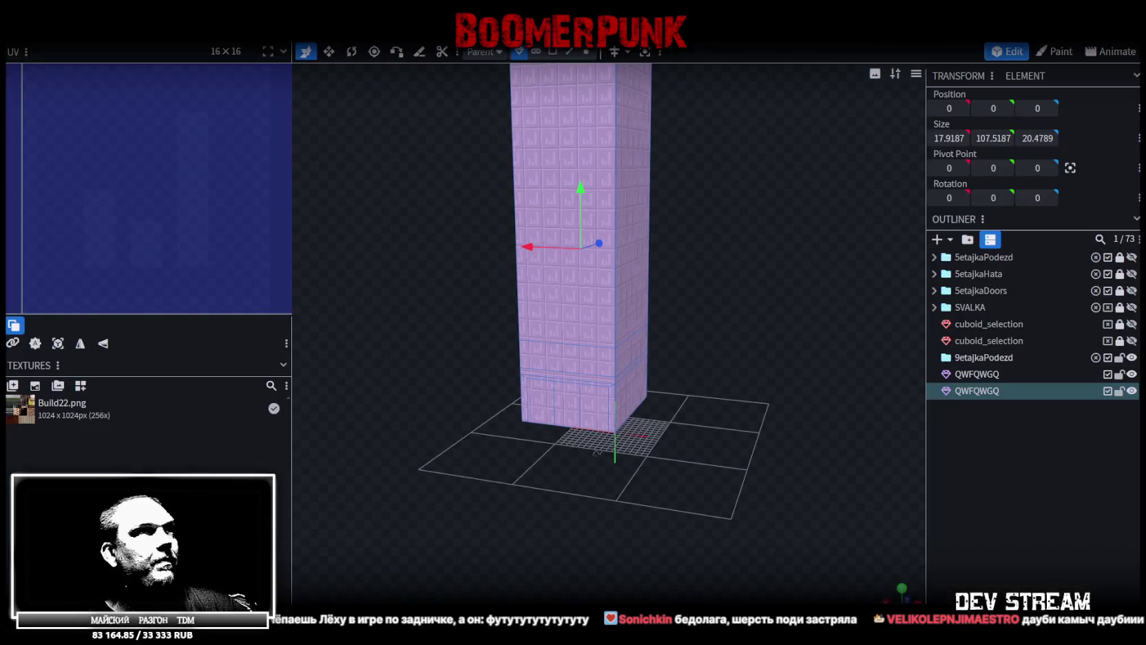
In Edge selection mode, select a vertical tower edge about 81.92 units long
scroll(538, 496, down, 2)
scroll(529, 544, down, 4)
mouse_move(484, 416)
mouse_down()
mouse_move(533, 439)
mouse_move(488, 449)
mouse_up()
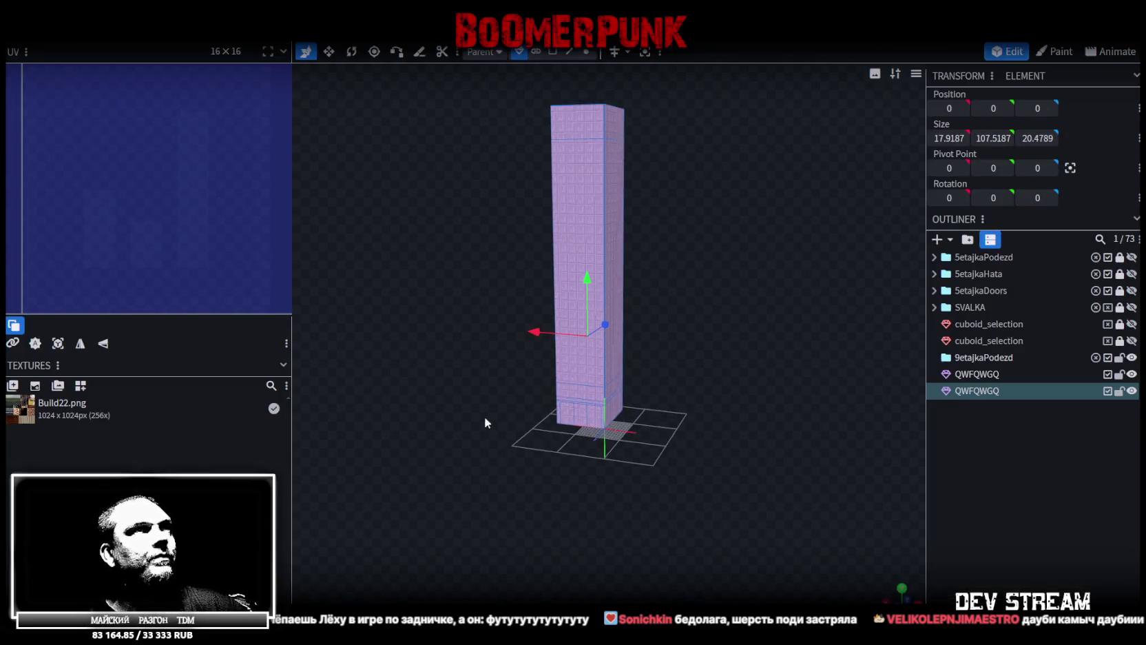
scroll(533, 440, up, 2)
click(569, 52)
click(567, 218)
mouse_move(669, 233)
mouse_down()
mouse_move(748, 218)
mouse_move(686, 216)
mouse_move(785, 238)
mouse_up()
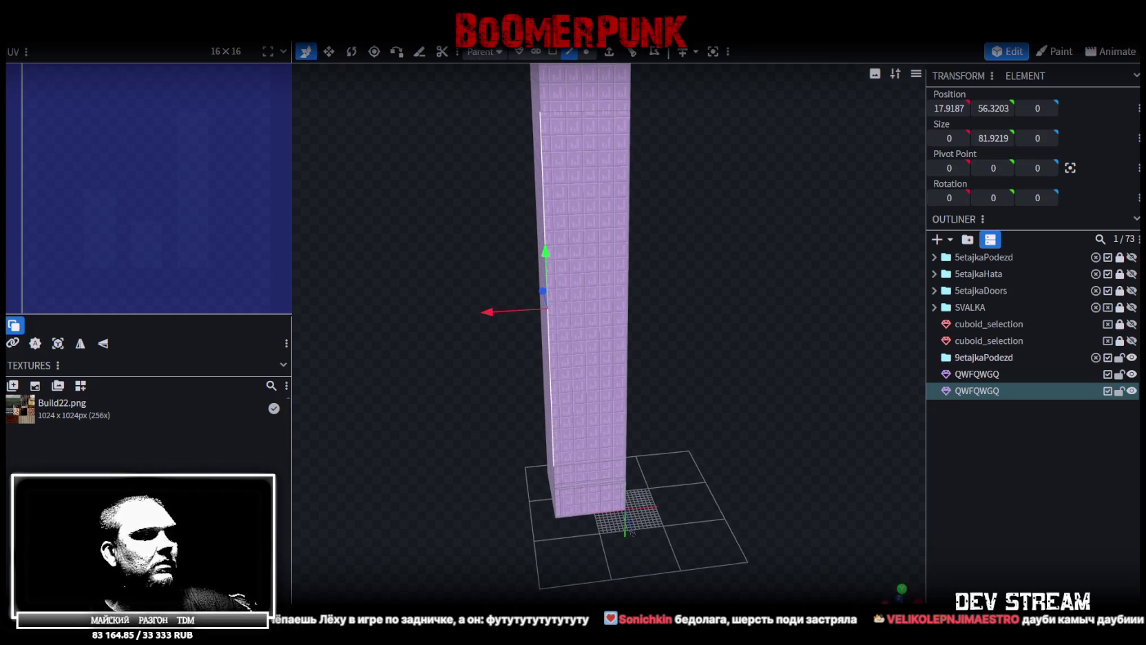
In Unity, reactivate and frame the QWFQWGQ panel, deactivate it again, and return to Blockbench
key(alt+Tab)
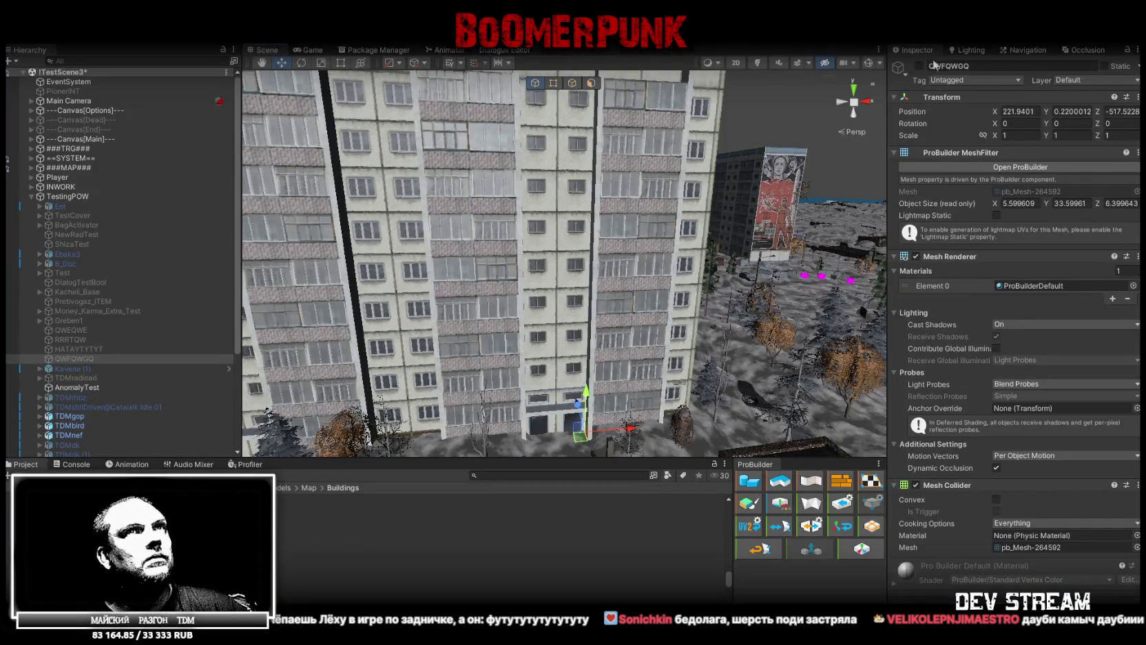
click(919, 67)
key(f)
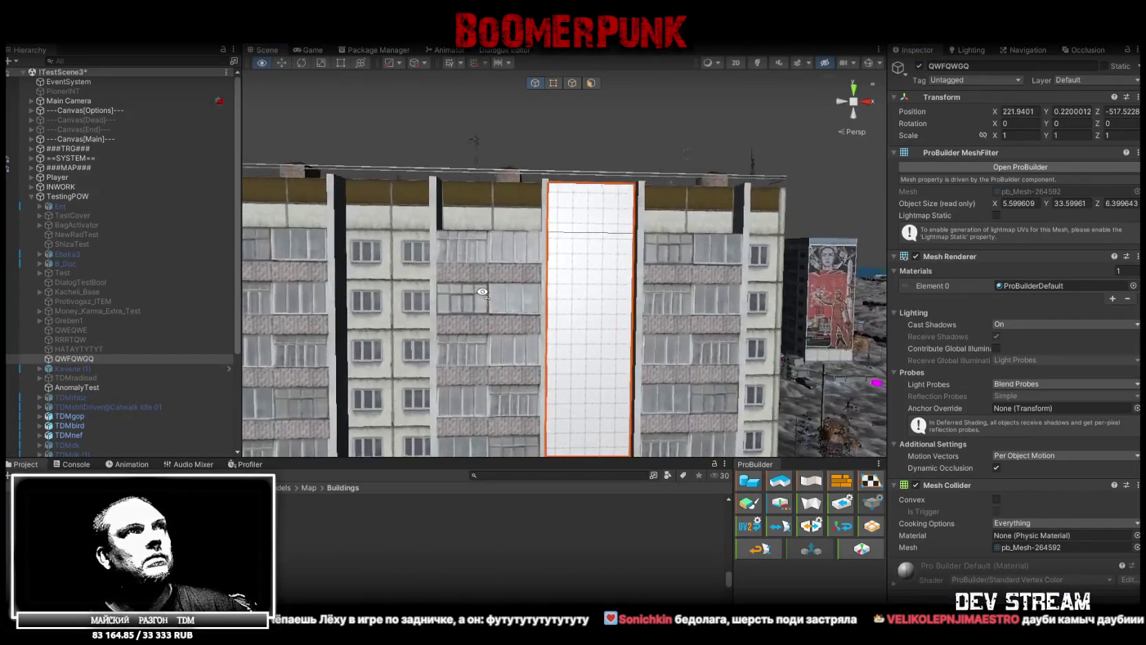
click(919, 66)
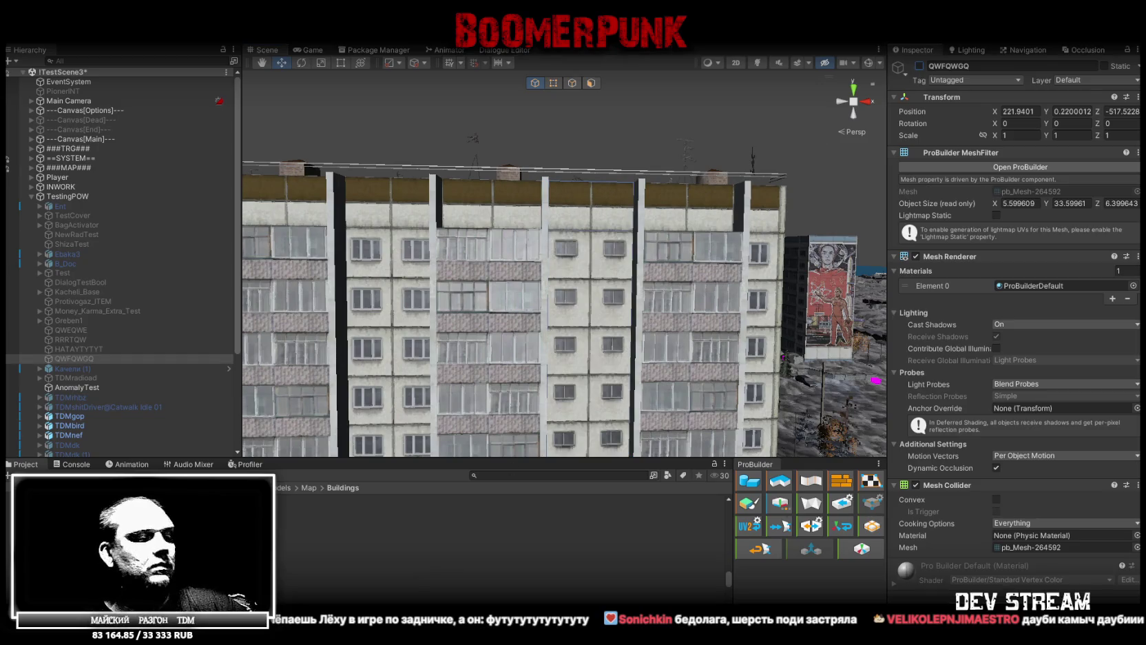
key(alt+Tab)
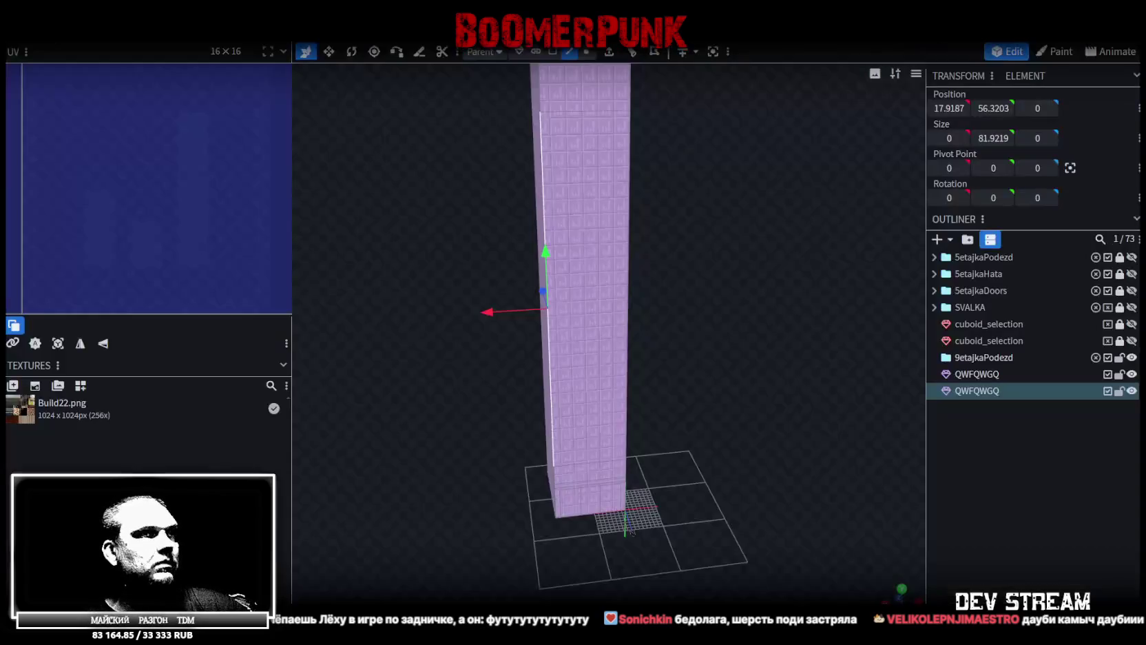
In vertex mode, raise the selected vertices one unit, then merge overlapping vertices and split concave quads
scroll(785, 286, up, 2)
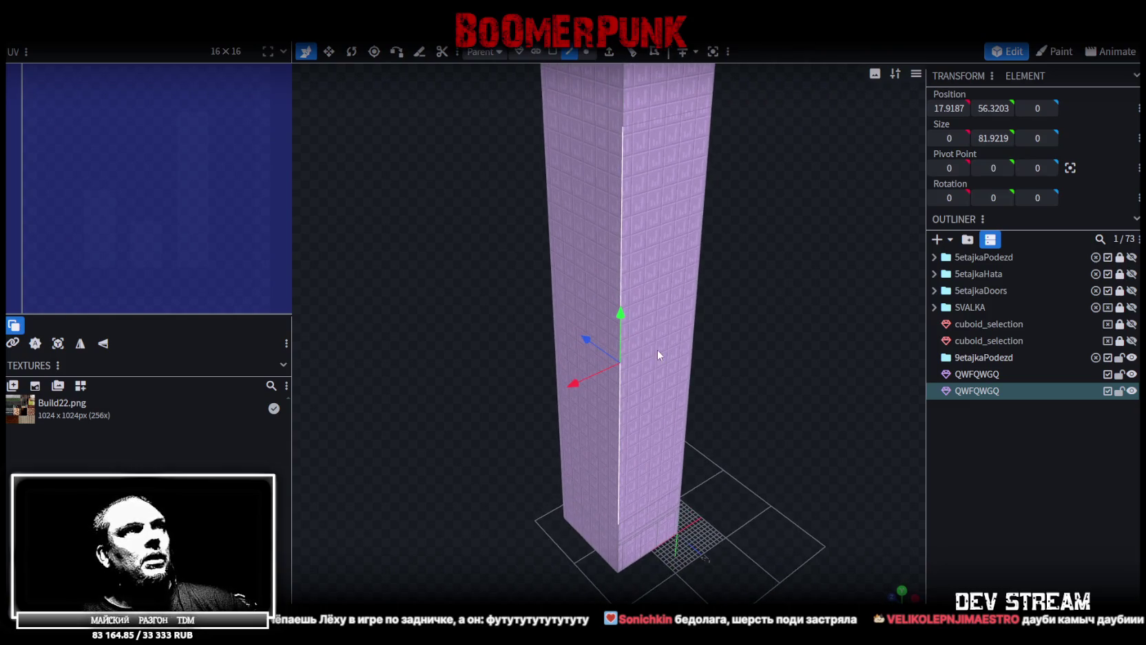
scroll(737, 396, up, 5)
scroll(727, 369, up, 1)
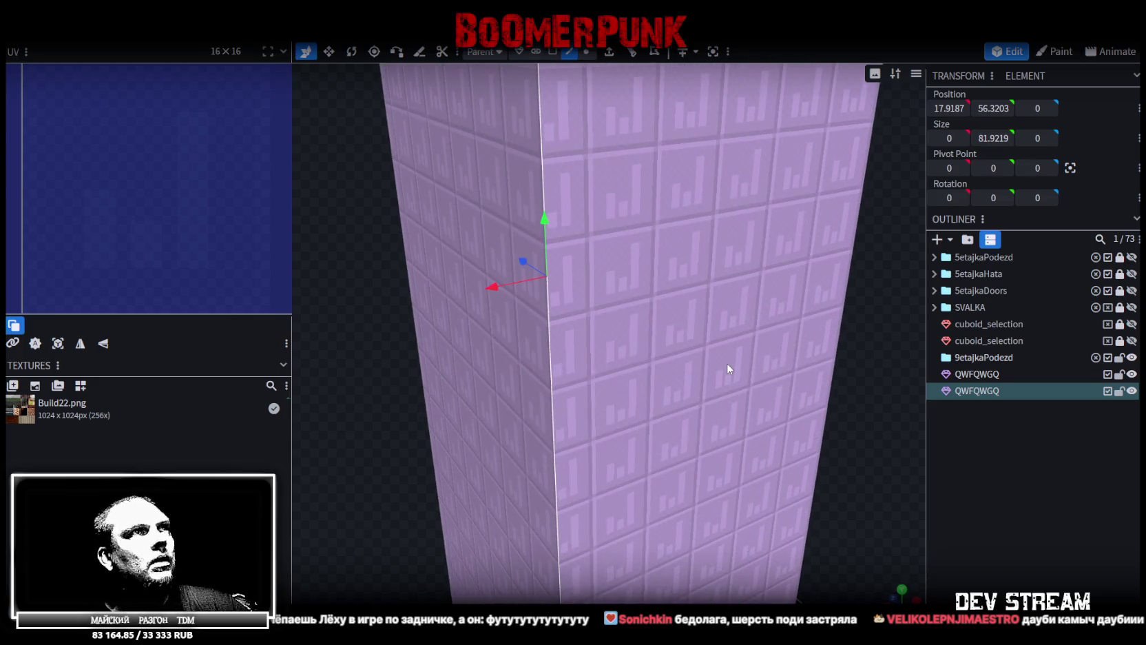
scroll(727, 367, down, 8)
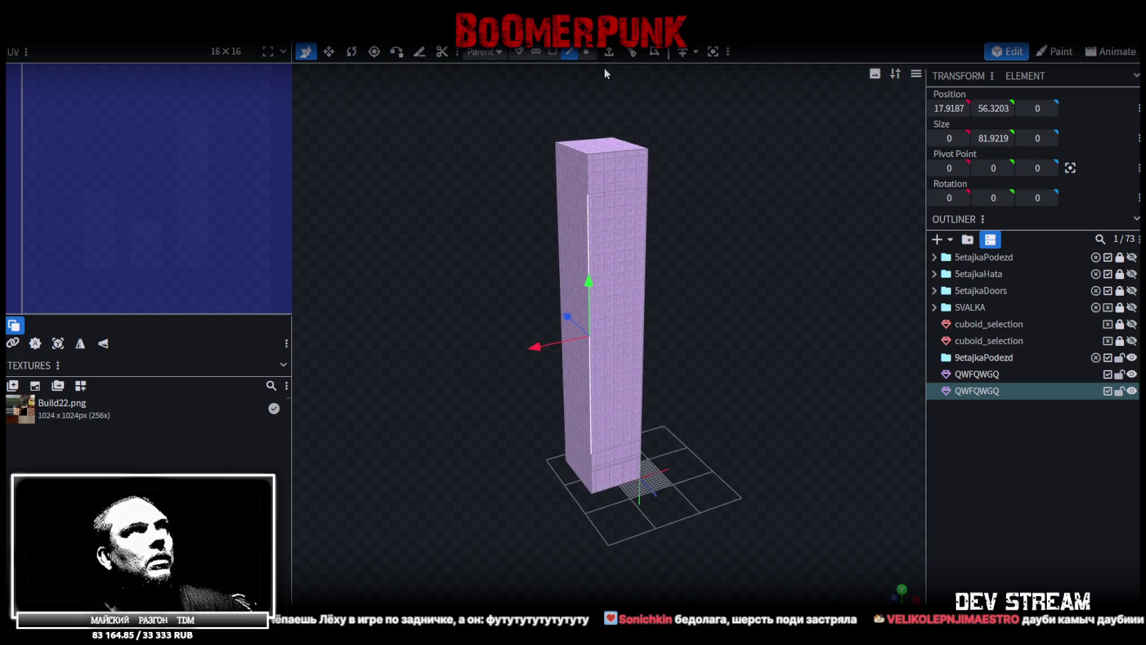
click(587, 52)
drag(606, 338, 606, 325)
click(538, 160)
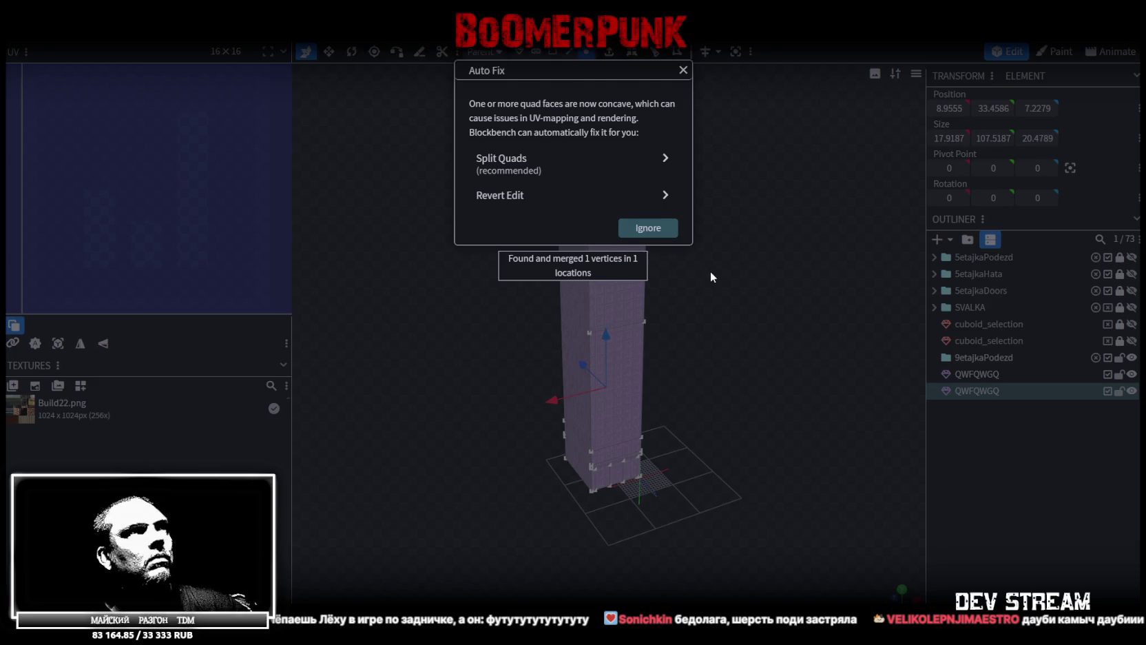
click(570, 174)
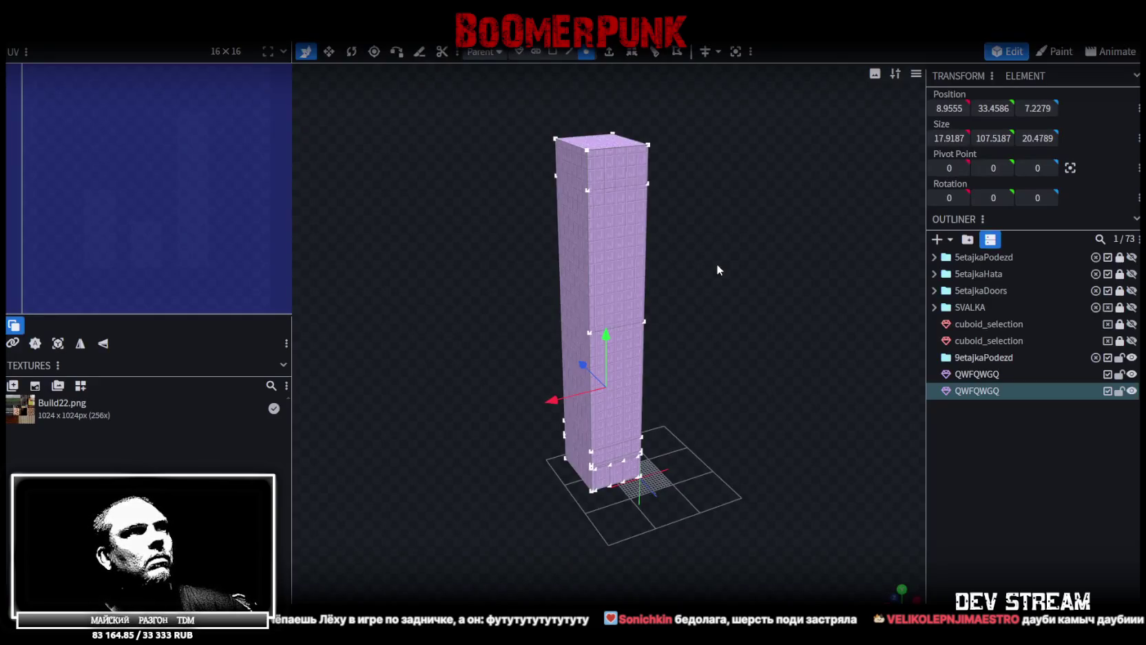
Nudge the selection down and back up one unit, then delete the duplicate QWFQWGQ mesh
key(Page_Down)
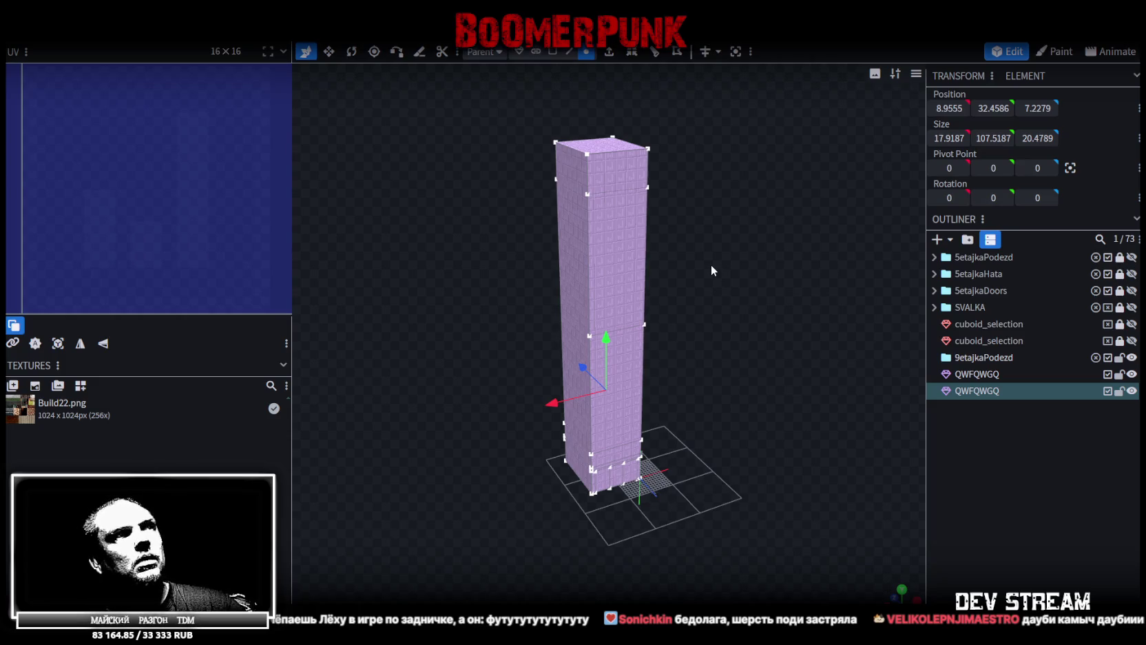
drag(710, 265, 757, 321)
scroll(723, 322, up, 3)
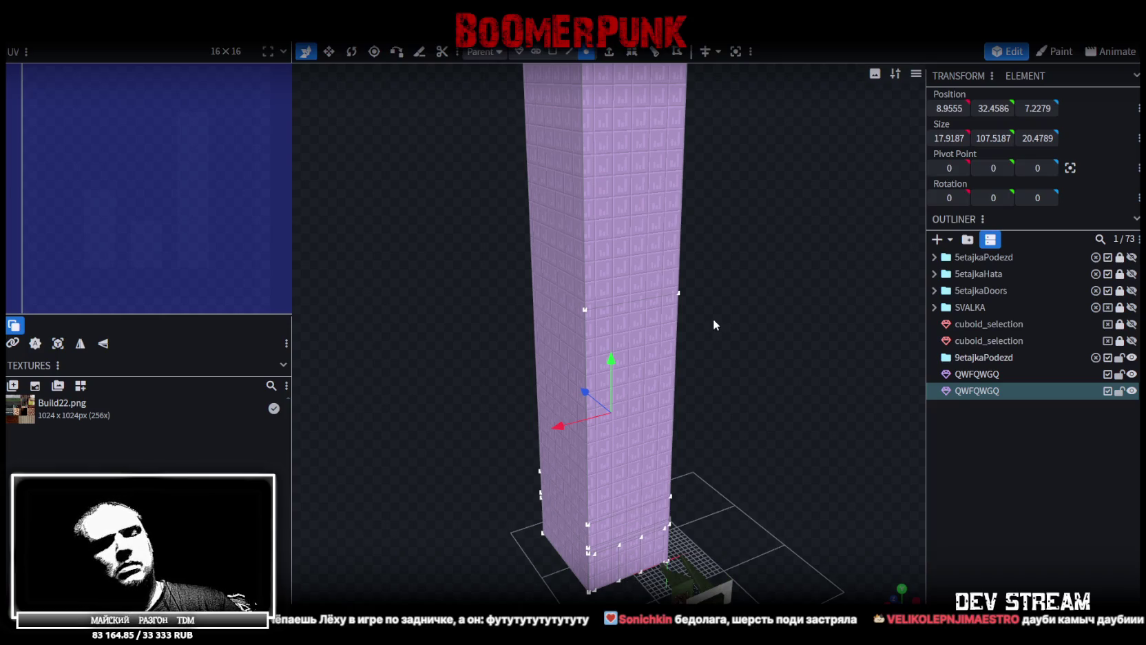
key(Page_Up)
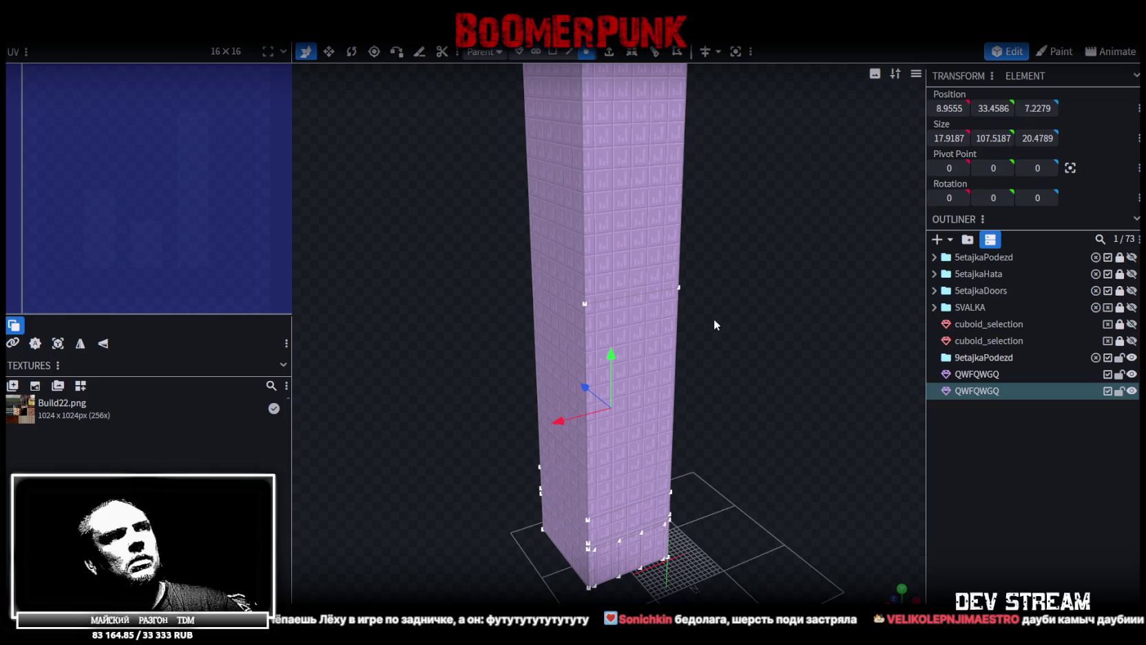
drag(739, 422, 708, 366)
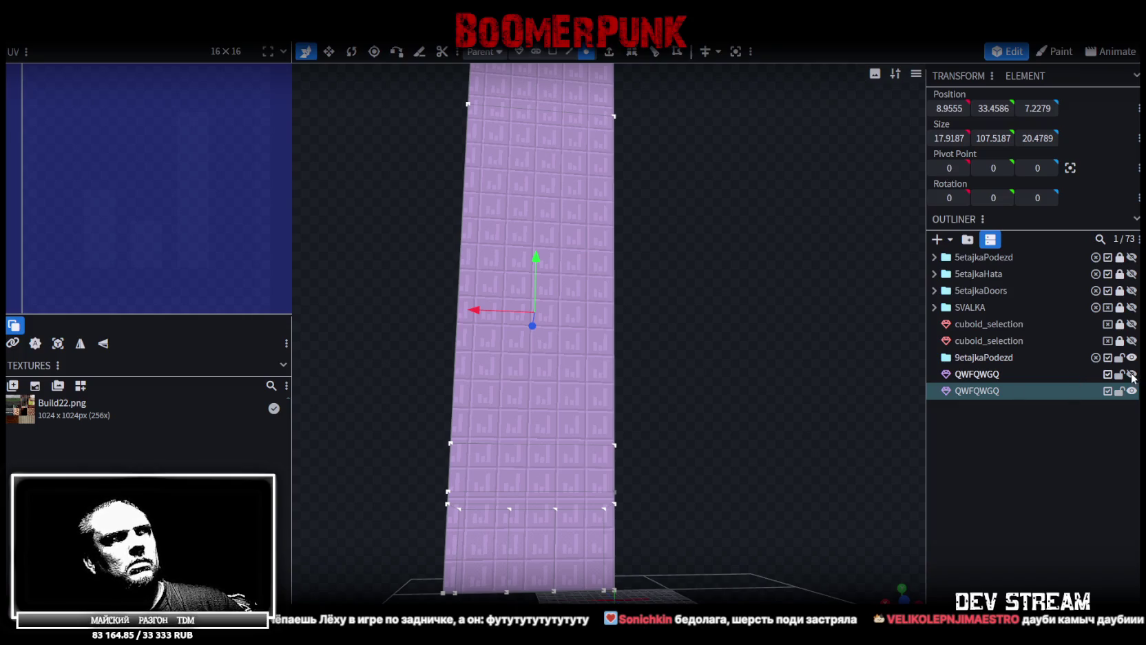
key(Delete)
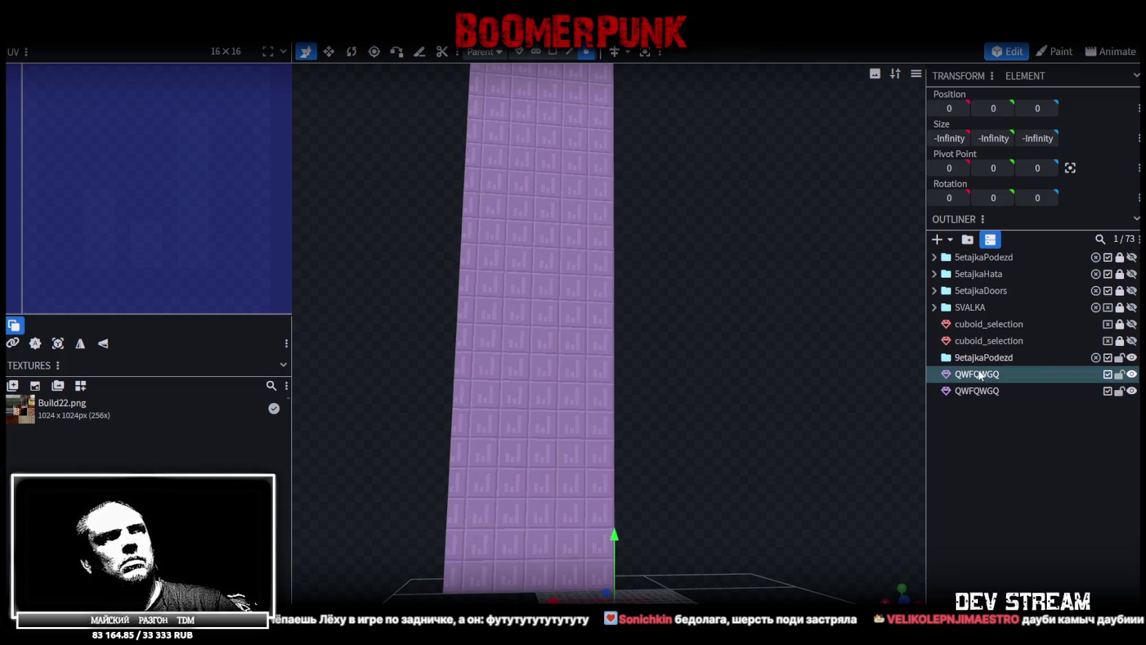
Select the QWFQWGQ mesh, pick two top corner vertices, and merge them
click(996, 372)
mouse_move(723, 394)
mouse_down()
mouse_move(722, 385)
mouse_move(762, 429)
mouse_up()
scroll(647, 285, down, 3)
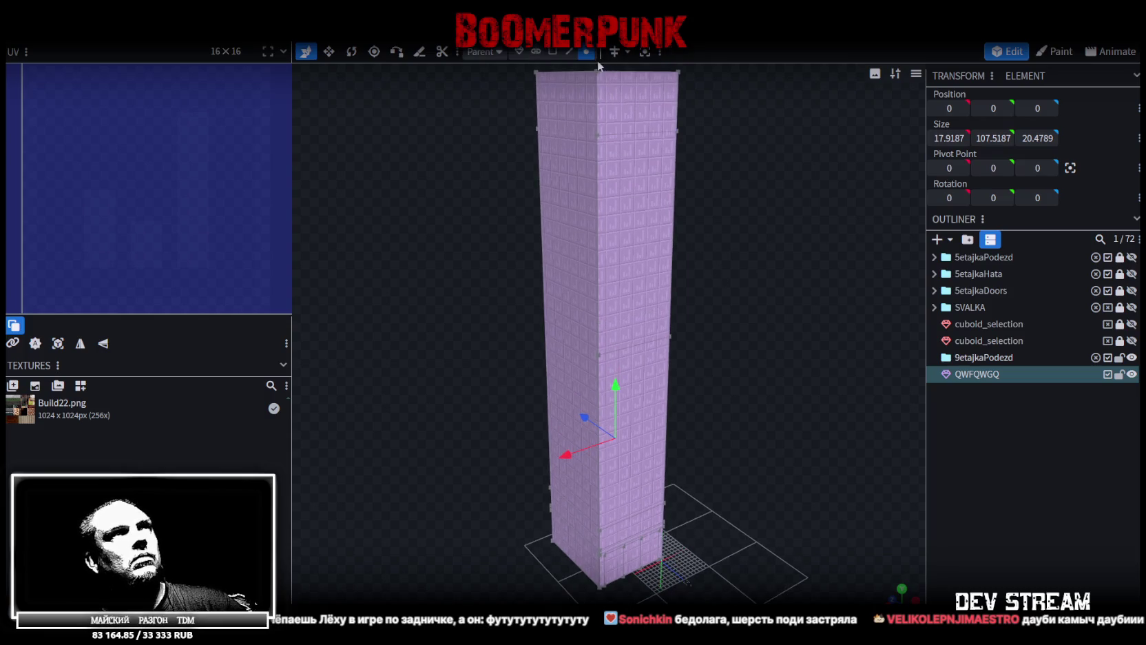
click(596, 135)
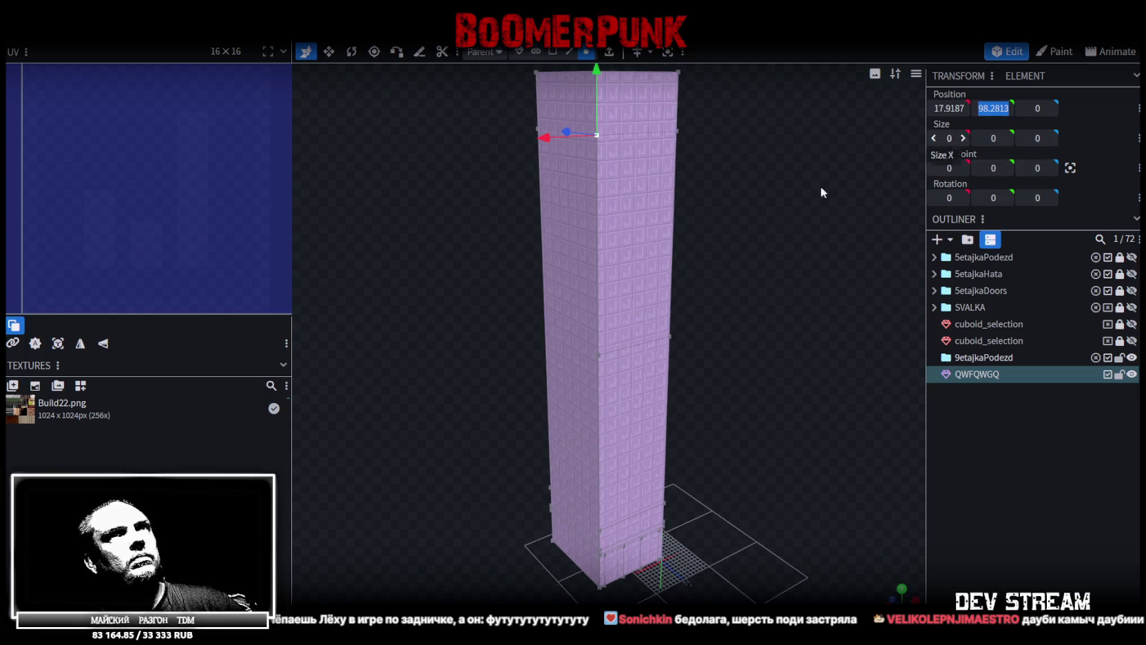
shift+click(667, 335)
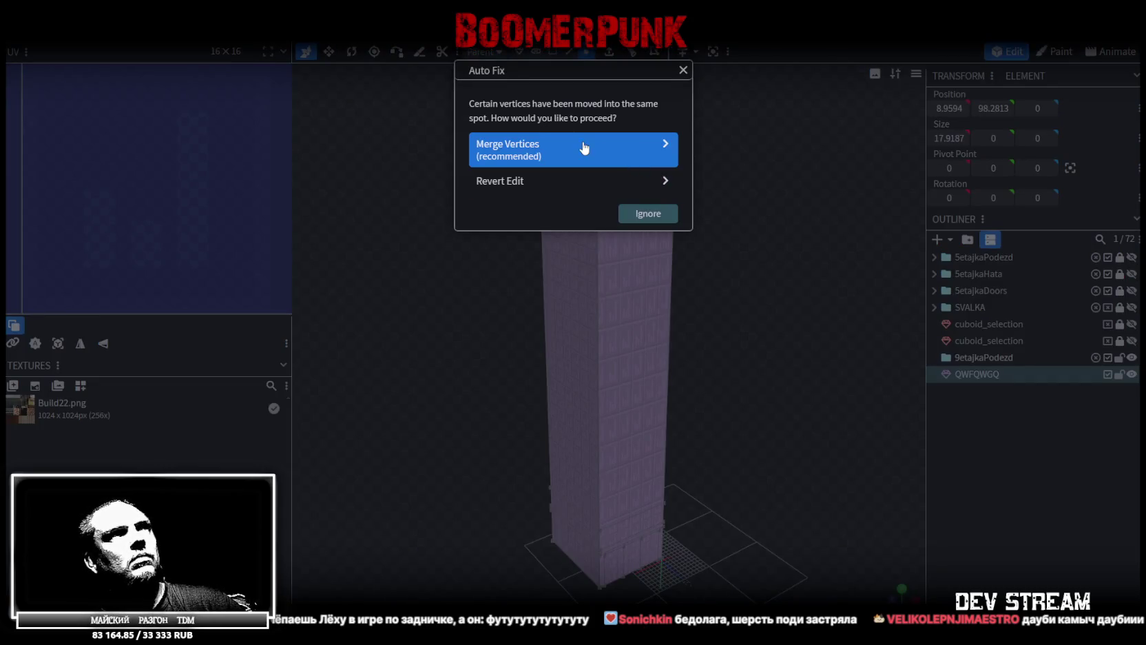
click(584, 148)
Select all vertices, shift the tower top vertically, merge three overlapping vertices, and split concave quads
scroll(634, 161, down, 3)
key(ctrl+a)
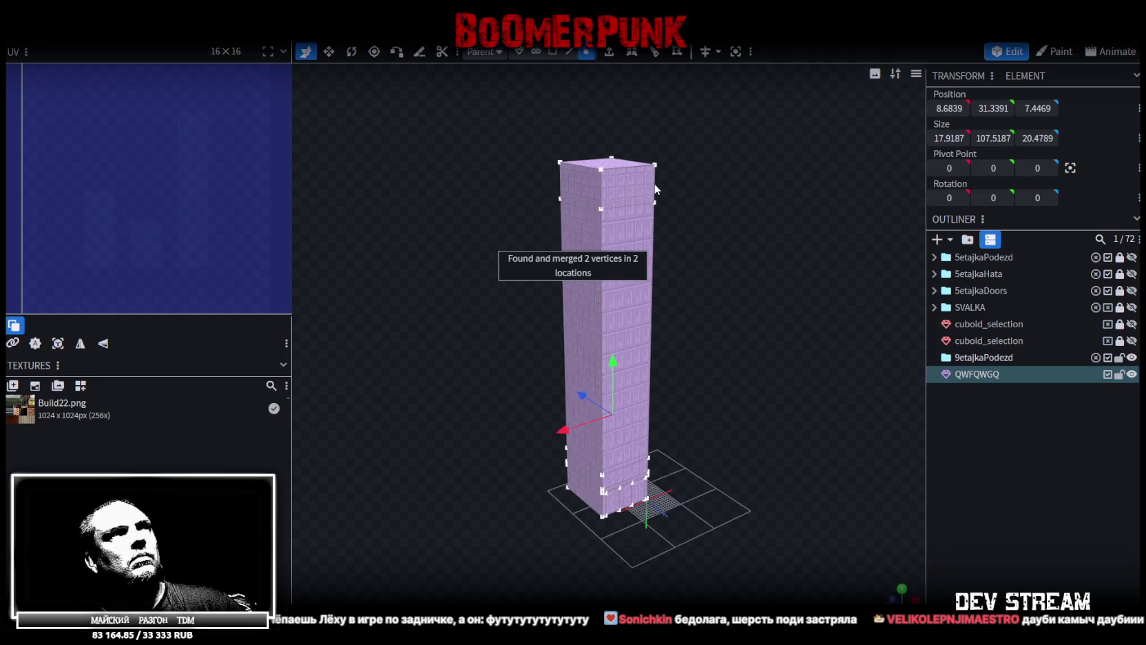
drag(614, 353, 614, 359)
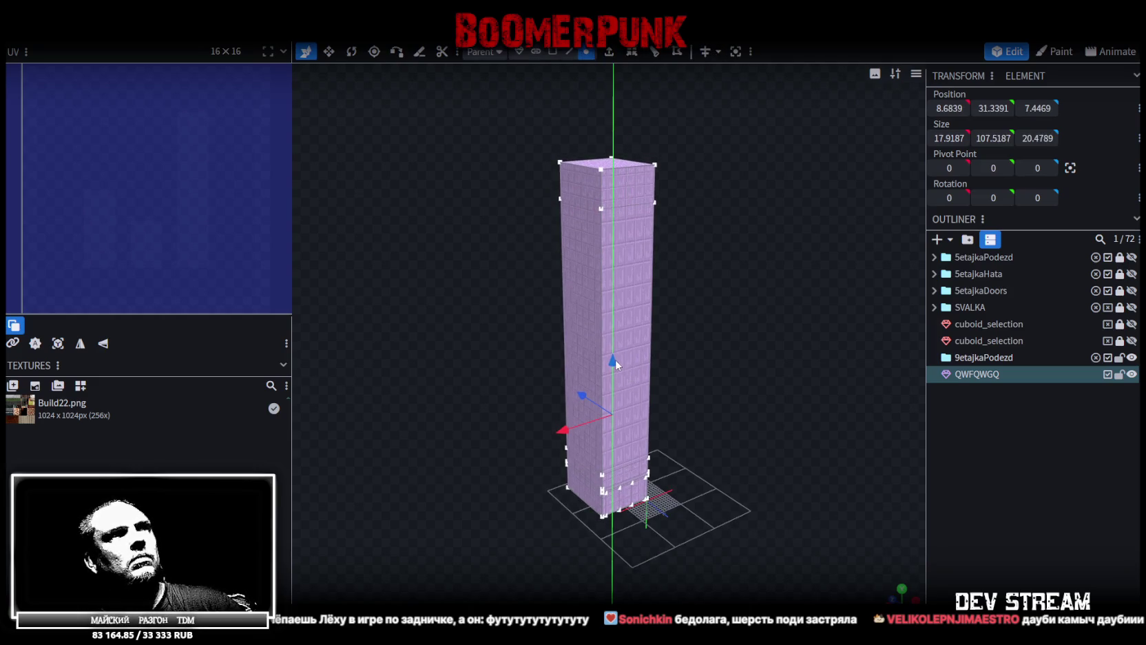
click(611, 151)
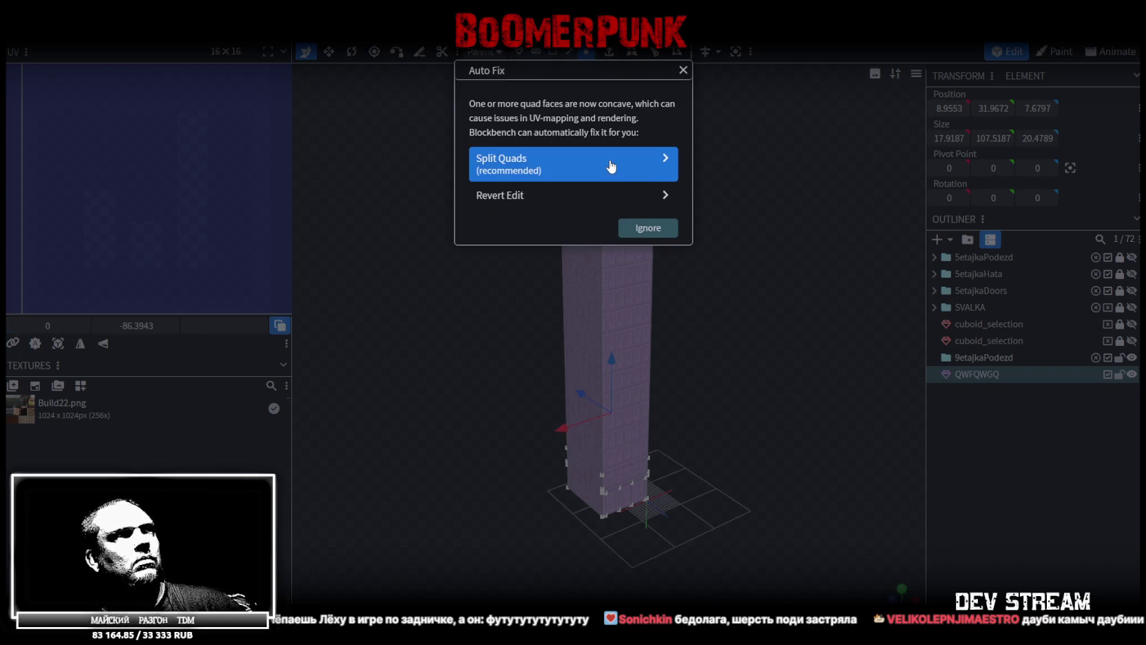
click(683, 70)
mouse_move(654, 165)
mouse_down()
mouse_move(621, 251)
mouse_move(656, 209)
mouse_move(732, 208)
mouse_move(673, 376)
mouse_move(709, 306)
mouse_move(639, 332)
mouse_move(705, 295)
mouse_move(791, 282)
mouse_move(608, 316)
mouse_up()
click(700, 272)
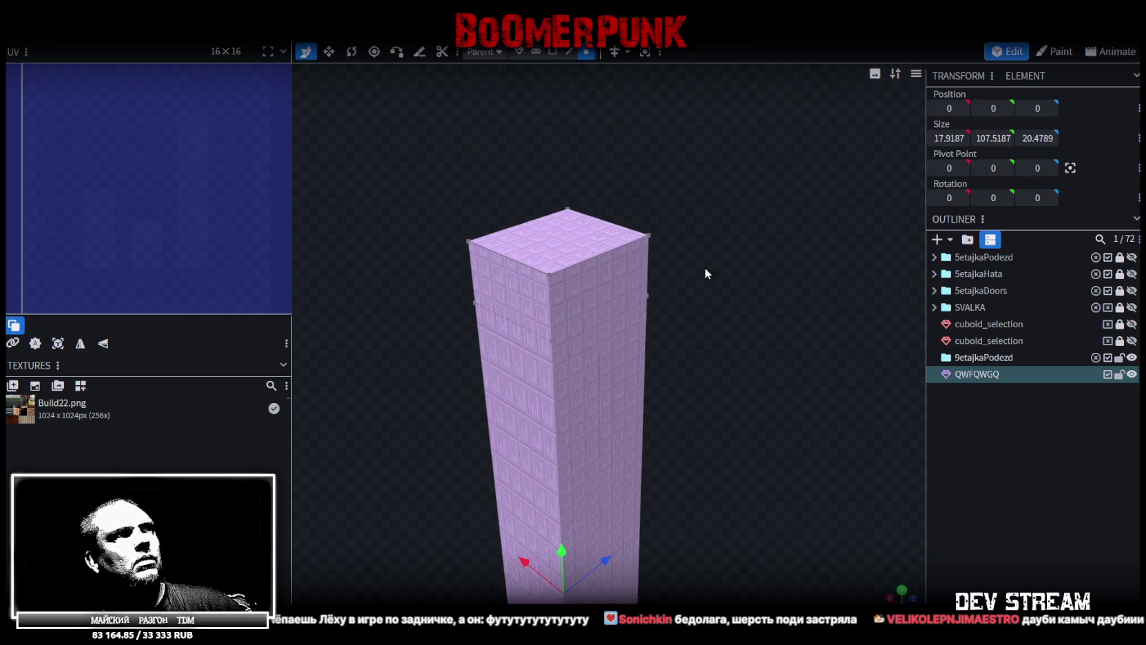
Switch to Face selection mode and select the tower's top face
scroll(730, 235, up, 5)
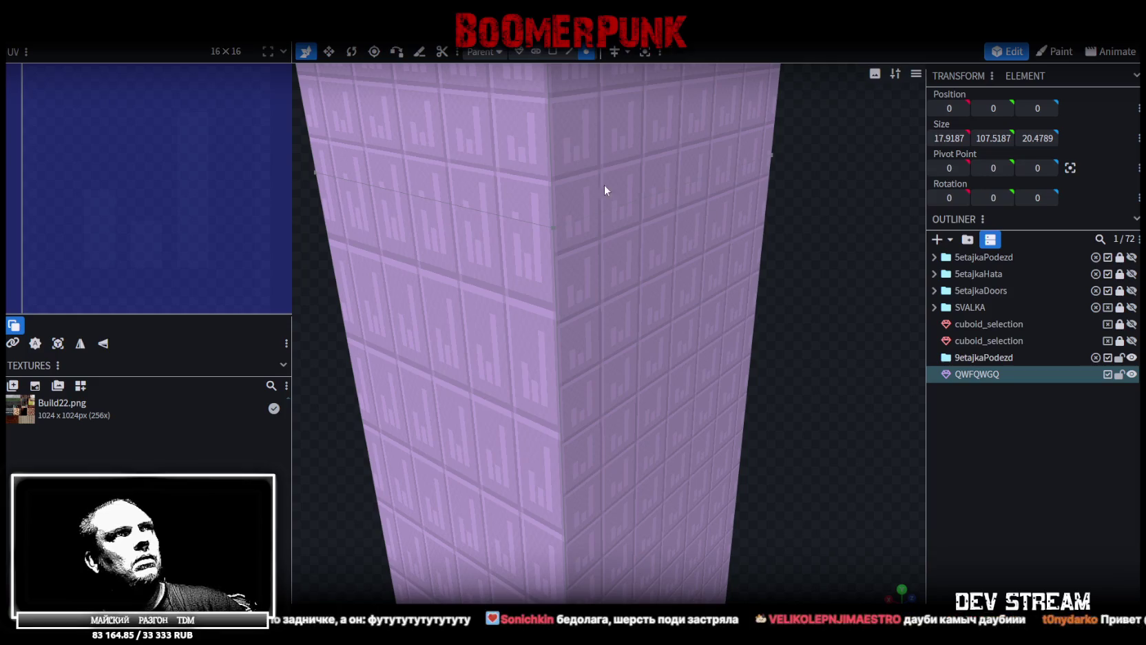
scroll(605, 183, down, 5)
click(569, 52)
click(585, 52)
mouse_move(680, 362)
mouse_down()
mouse_move(459, 400)
mouse_move(522, 367)
mouse_move(685, 333)
mouse_move(577, 333)
mouse_move(714, 265)
mouse_move(703, 329)
mouse_move(798, 314)
mouse_move(468, 322)
mouse_move(477, 372)
mouse_move(711, 512)
mouse_move(708, 466)
mouse_up()
scroll(708, 467, down, 3)
click(552, 52)
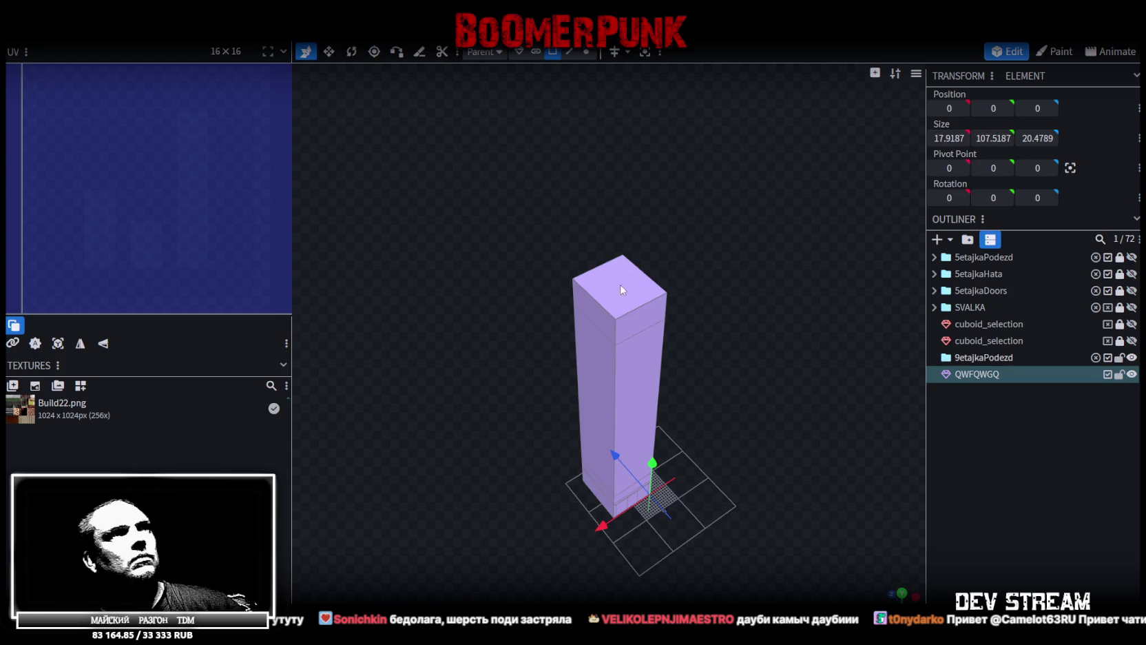
click(622, 286)
mouse_move(720, 534)
mouse_down()
mouse_move(733, 317)
mouse_move(830, 350)
mouse_move(804, 413)
mouse_move(817, 304)
mouse_move(787, 369)
mouse_move(680, 307)
mouse_move(749, 440)
mouse_move(707, 314)
mouse_move(667, 391)
mouse_move(673, 427)
mouse_move(713, 399)
mouse_move(682, 289)
mouse_up()
Select the whole mesh, duplicate it with Ctrl+D, and delete the extra QWFQWGQ copy
click(587, 53)
click(552, 53)
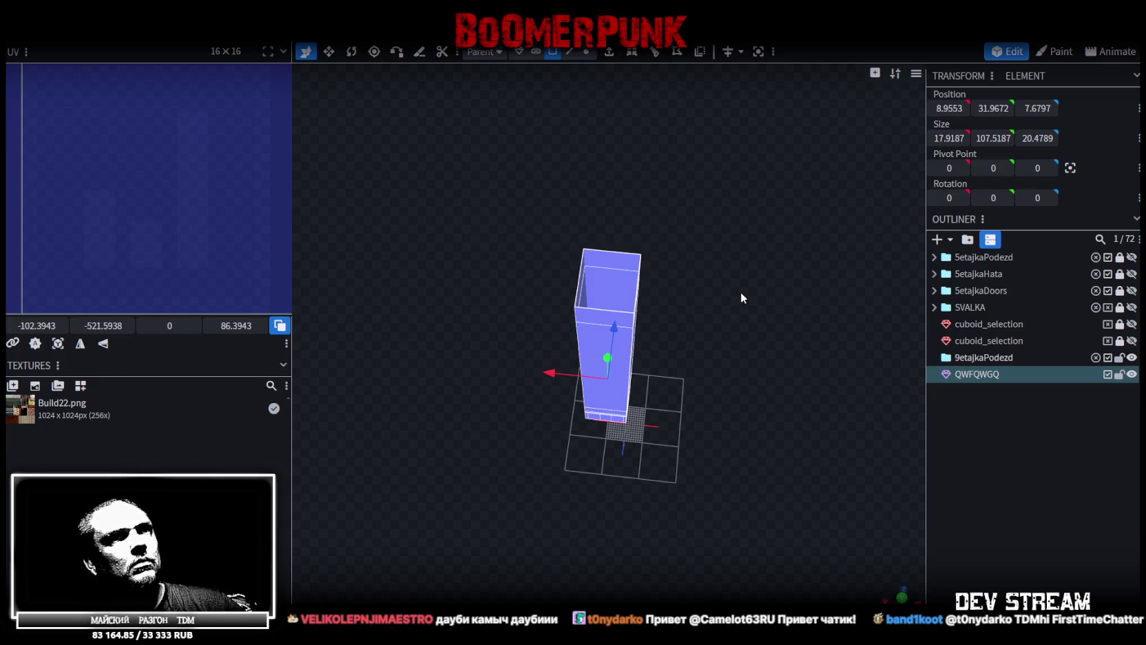
key(ctrl+d)
click(957, 375)
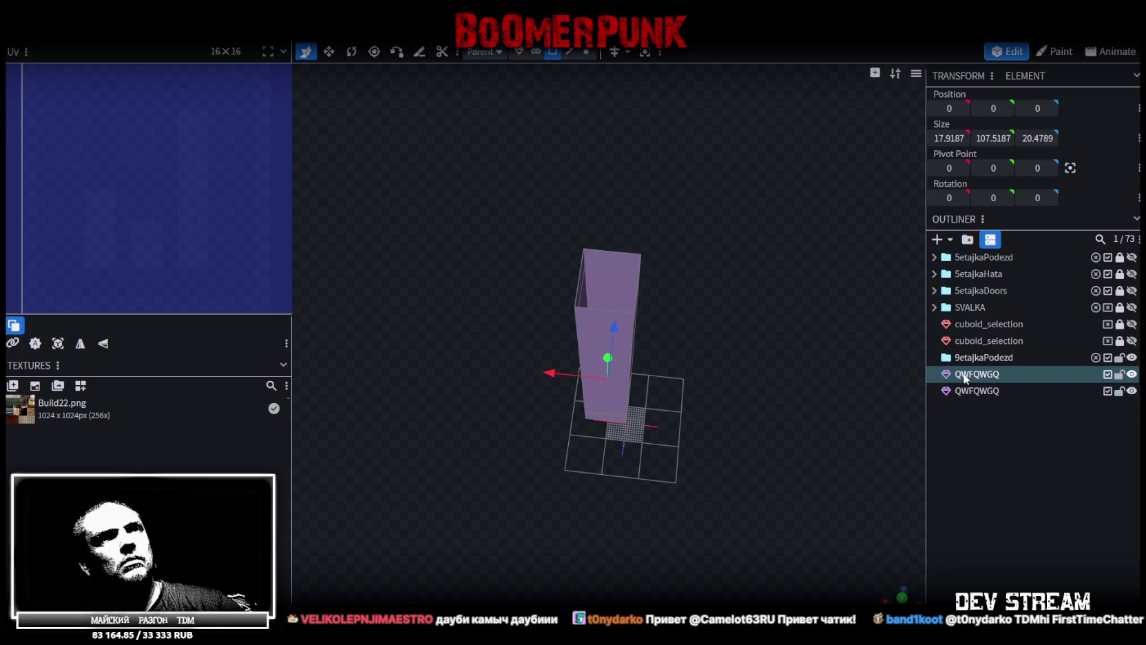
key(Delete)
click(969, 372)
In vertex mode, lower the mesh one unit, view it from the front, and undo a duplicate
scroll(732, 263, up, 3)
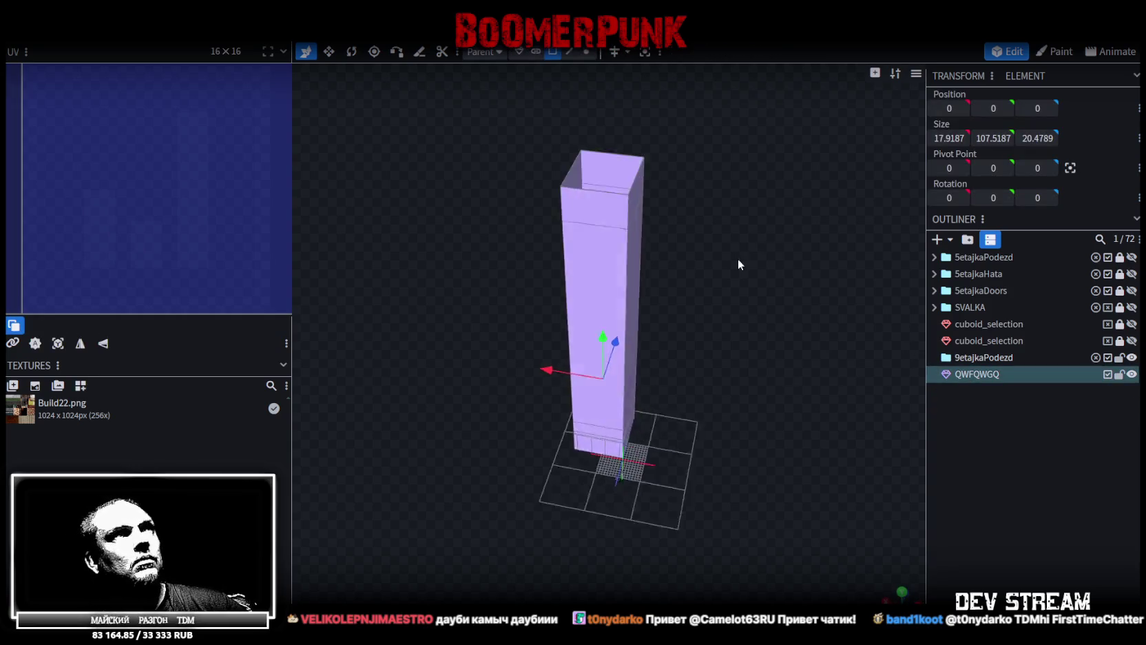
click(586, 51)
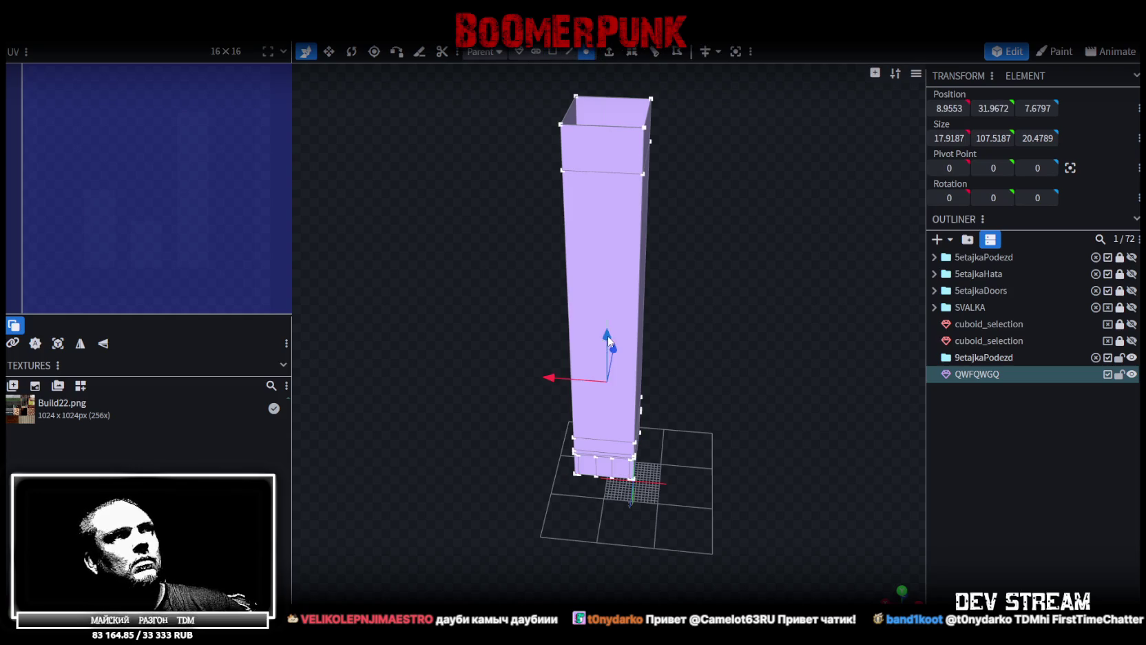
drag(608, 340, 609, 340)
key(KP_1)
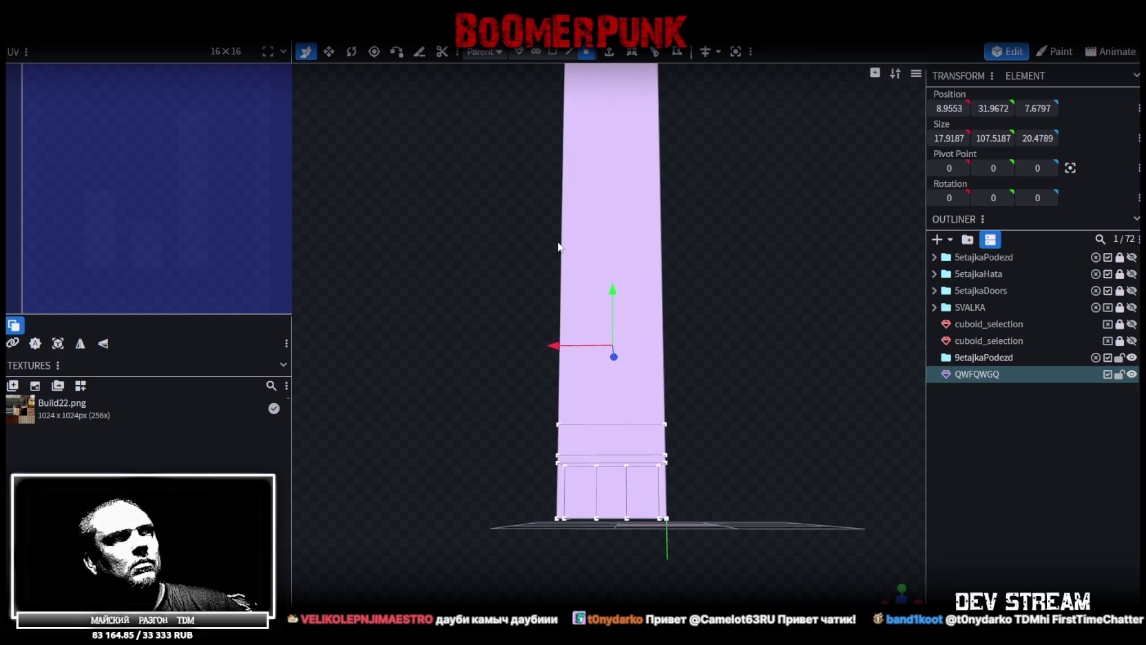
mouse_move(570, 251)
mouse_down()
mouse_move(743, 393)
mouse_move(744, 301)
mouse_move(765, 297)
mouse_up()
key(ctrl+d)
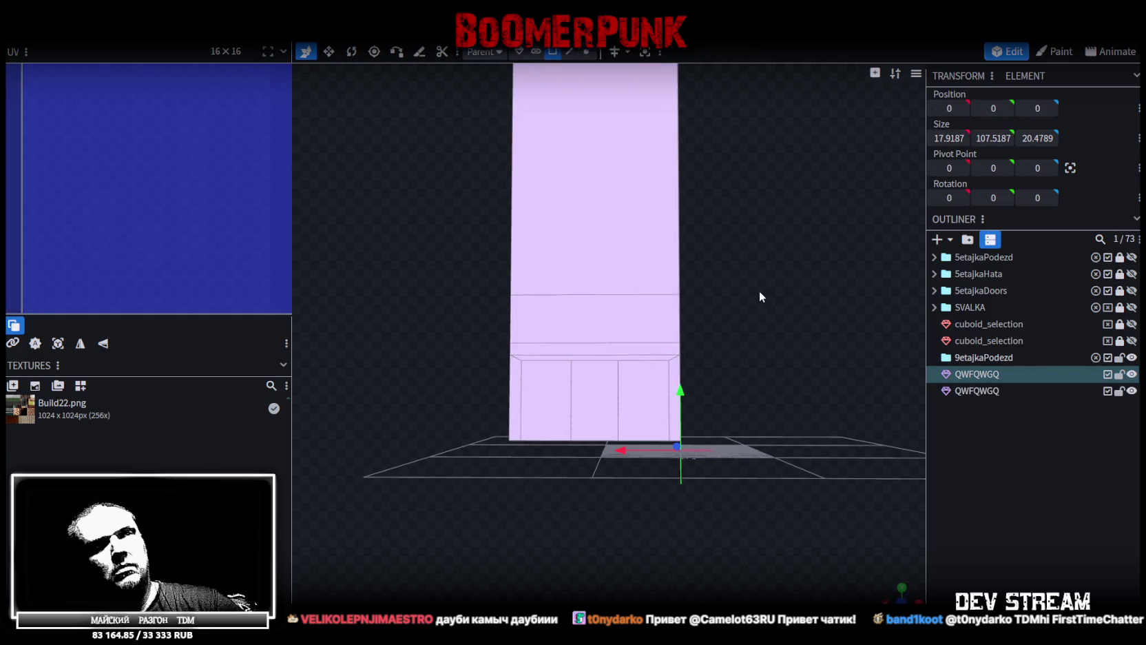
key(ctrl+z)
mouse_move(748, 289)
mouse_down()
mouse_move(776, 353)
mouse_move(664, 277)
mouse_move(691, 396)
mouse_up()
scroll(746, 373, down, 4)
drag(746, 373, 600, 149)
Select a vertical tower edge, move it outward along X, then undo the move
click(566, 55)
click(577, 283)
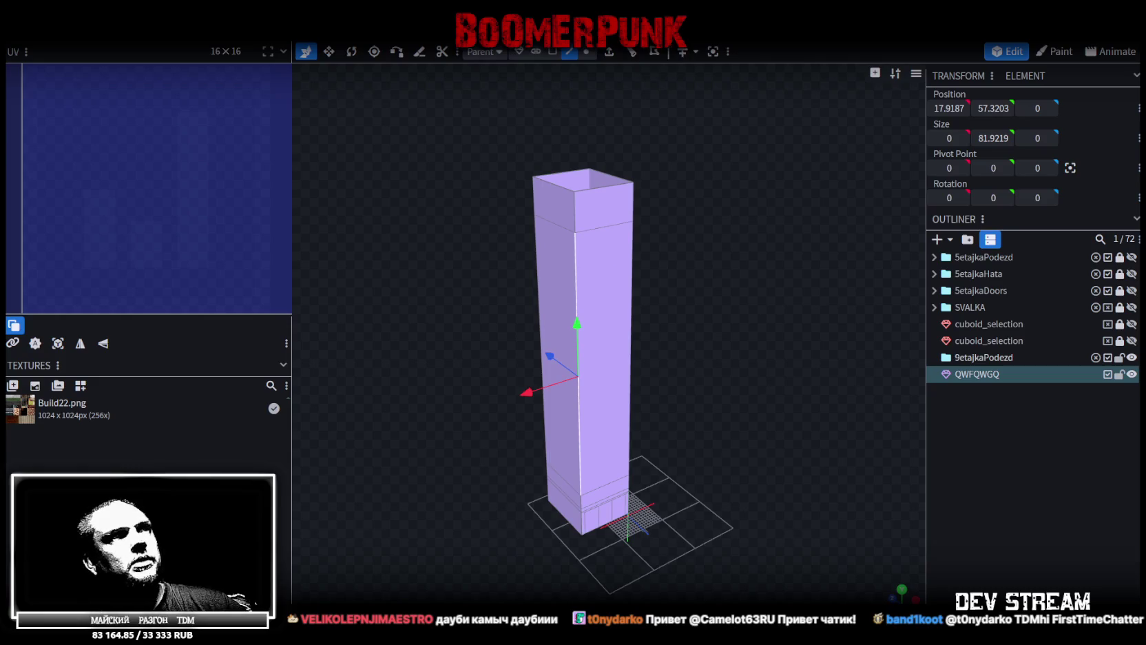
scroll(740, 391, up, 3)
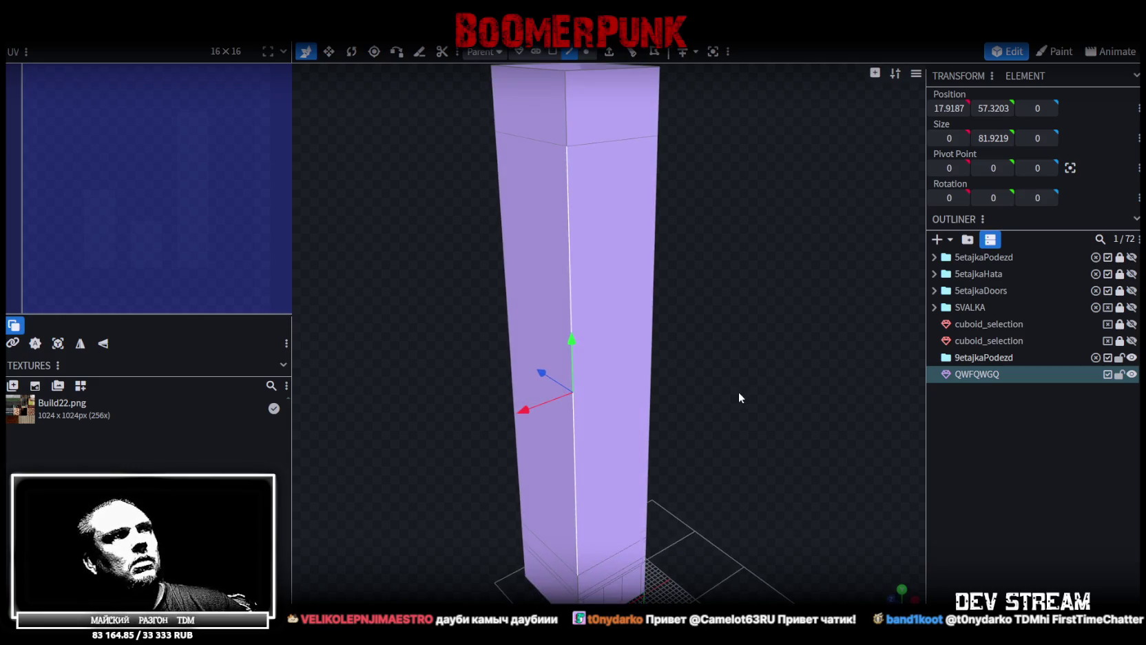
mouse_move(516, 403)
mouse_down()
mouse_move(374, 451)
mouse_move(494, 457)
mouse_move(810, 390)
mouse_move(780, 397)
mouse_up()
key(ctrl+z)
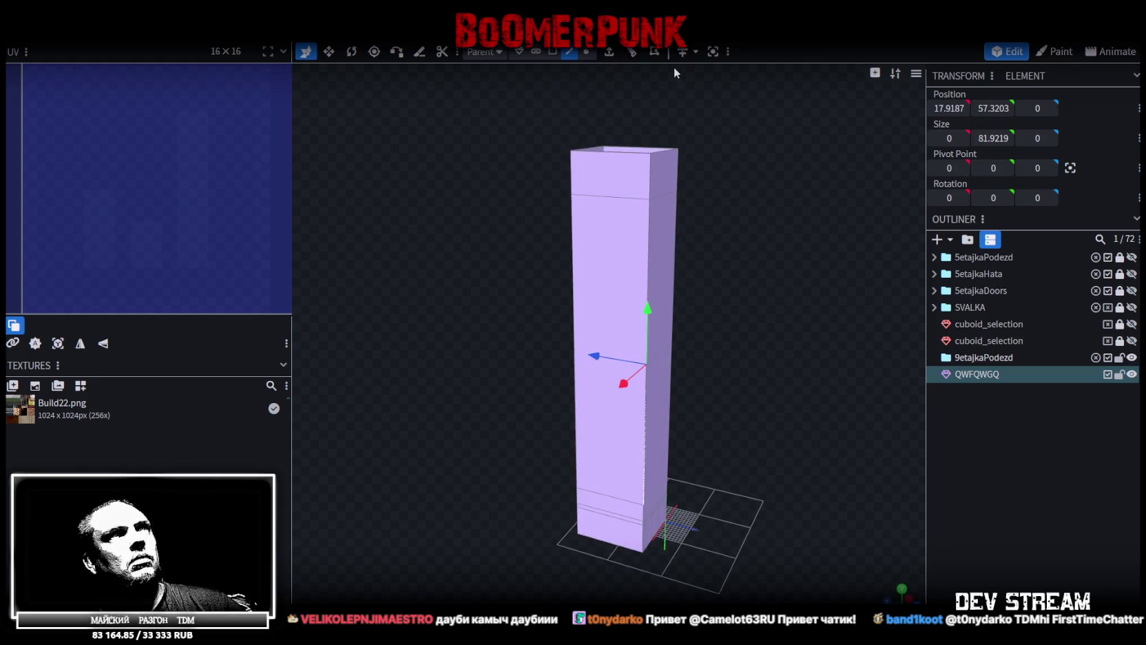
Duplicate the whole tower again, delete the extra copy, and select a face on the remaining mesh's side
scroll(717, 205, up, 2)
key(ctrl+a)
key(ctrl+d)
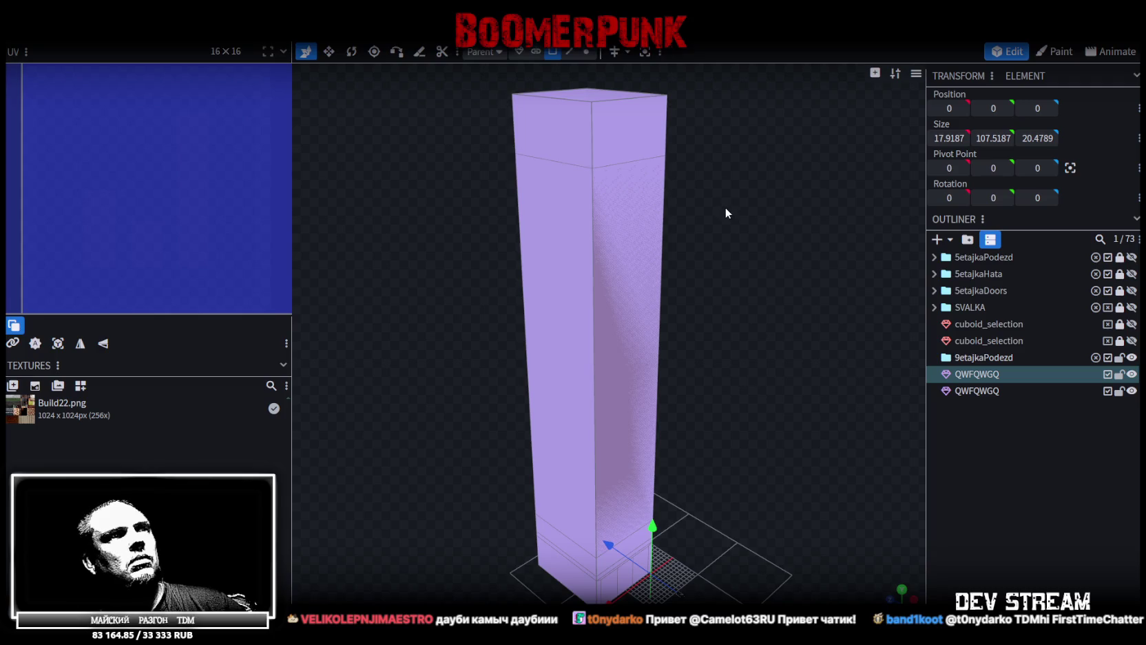
click(983, 388)
click(984, 374)
key(Delete)
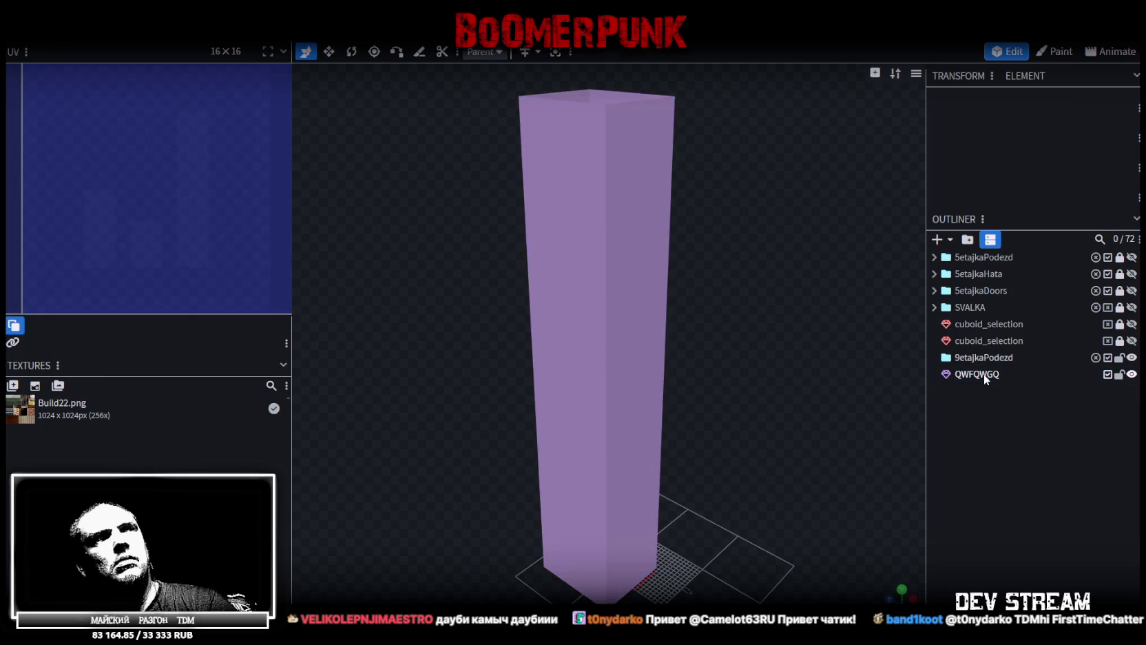
click(983, 373)
click(667, 283)
scroll(785, 310, up, 2)
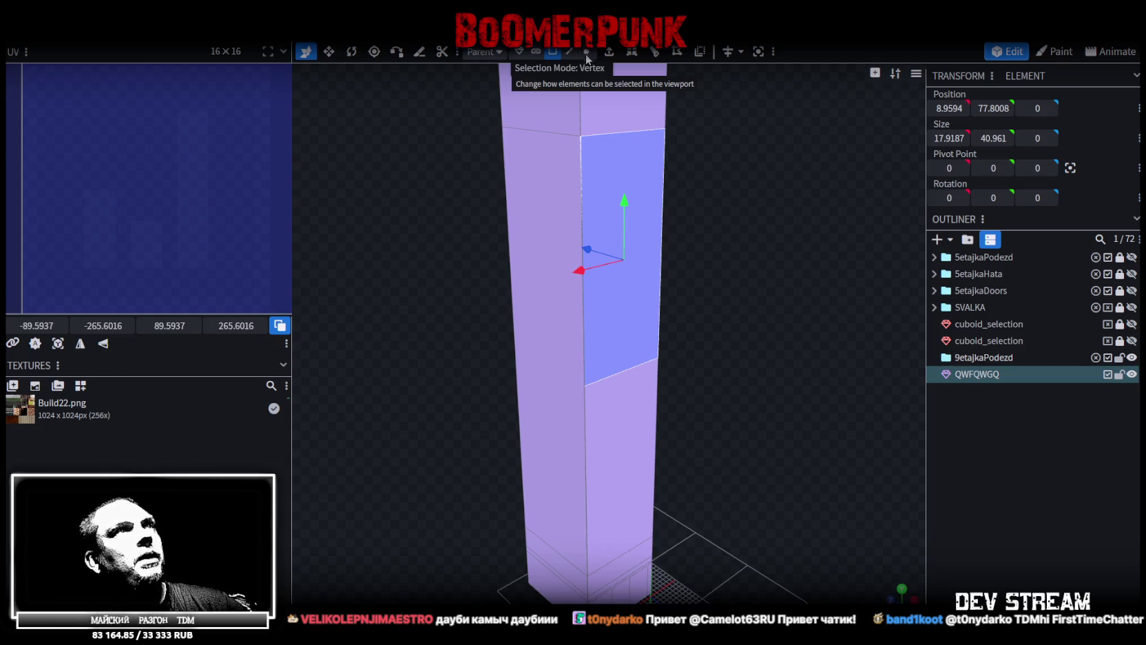
Box-select tower vertices, set their Position Y to 98.2813, and merge the coinciding vertices
scroll(722, 185, down, 3)
mouse_move(722, 186)
mouse_down()
mouse_move(707, 226)
mouse_move(659, 121)
mouse_up()
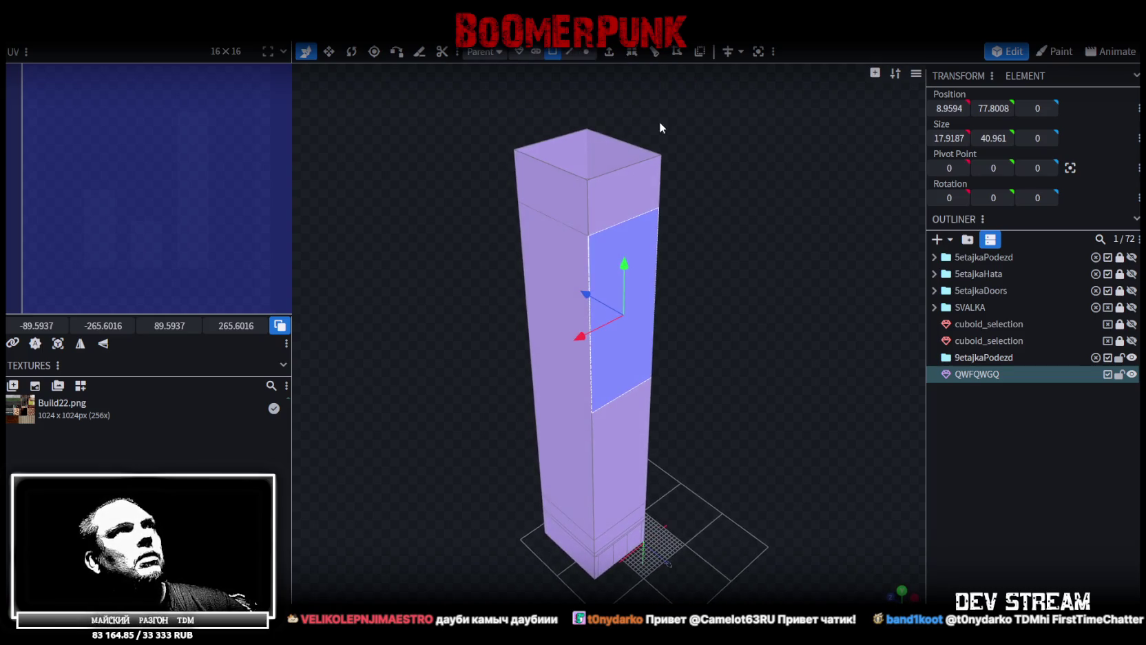
click(586, 52)
click(588, 235)
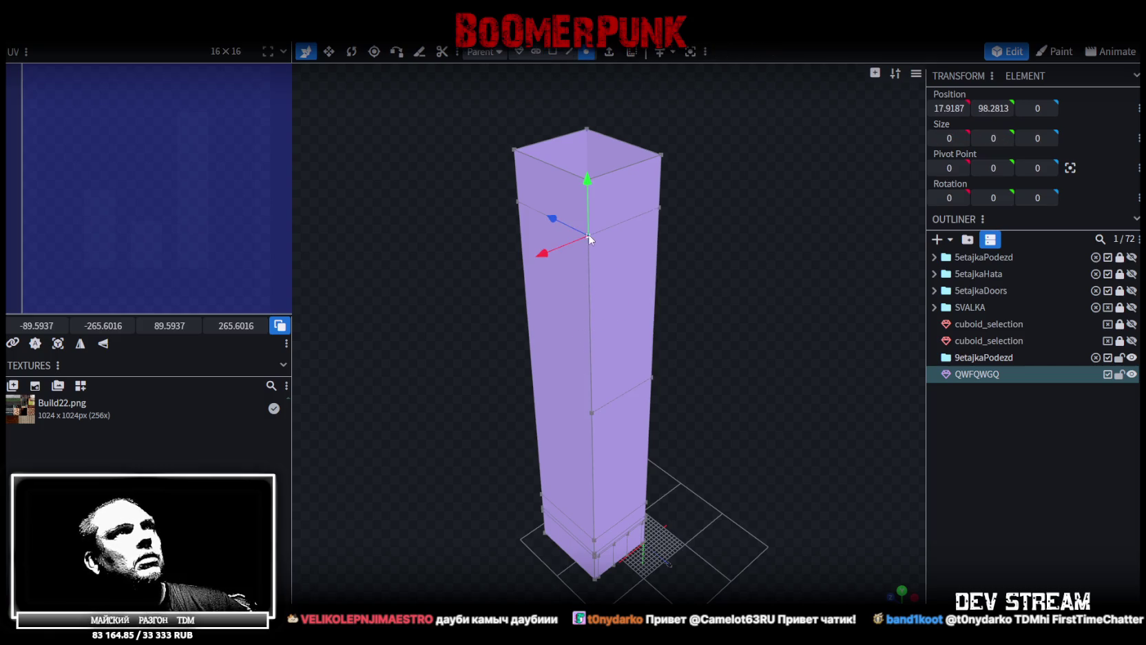
drag(725, 331, 548, 427)
click(993, 107)
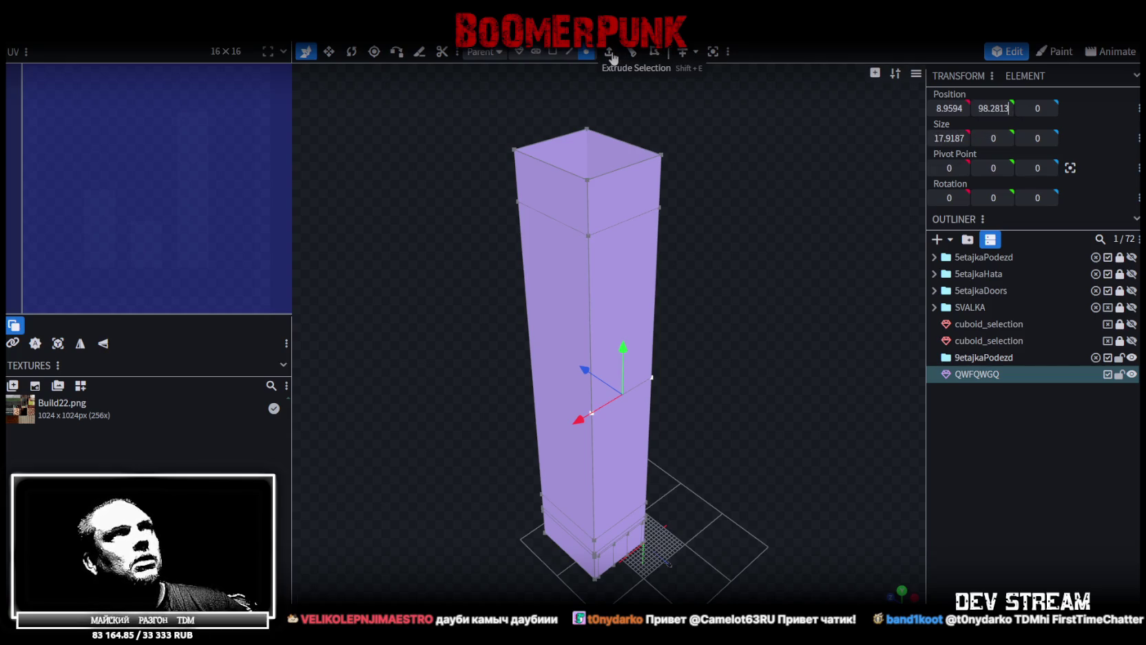
click(935, 152)
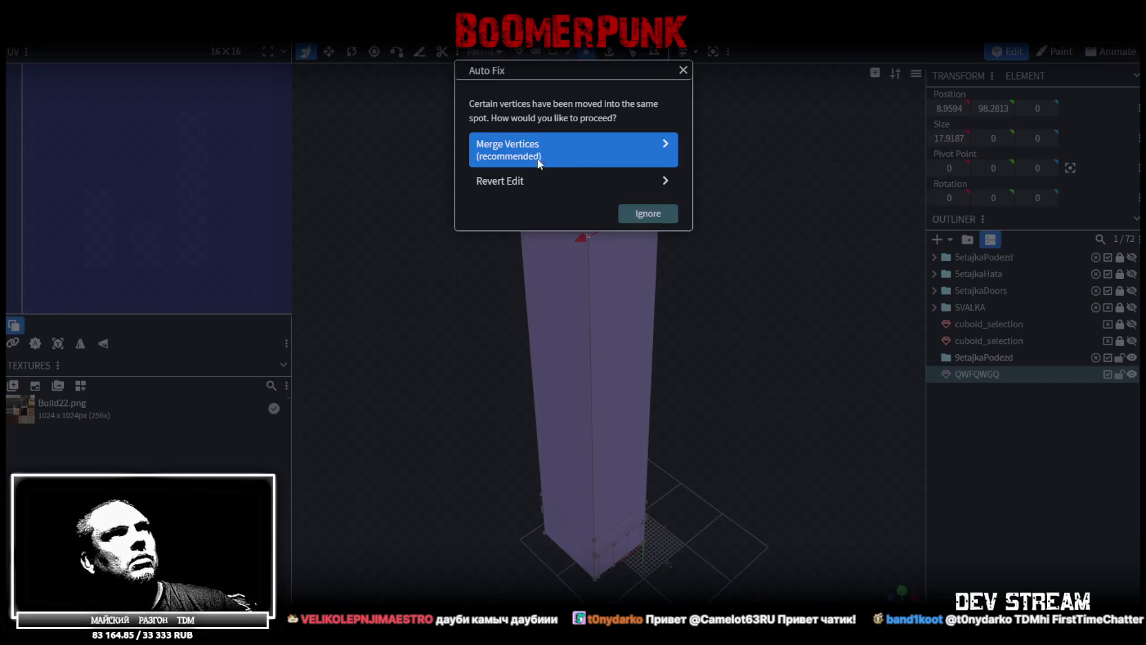
click(539, 163)
Select all the tower's vertices and apply Merge Vertices > Merge by Distance
mouse_move(746, 211)
mouse_down()
mouse_move(774, 198)
mouse_move(656, 202)
mouse_move(483, 144)
mouse_move(566, 226)
mouse_up()
right_click(526, 180)
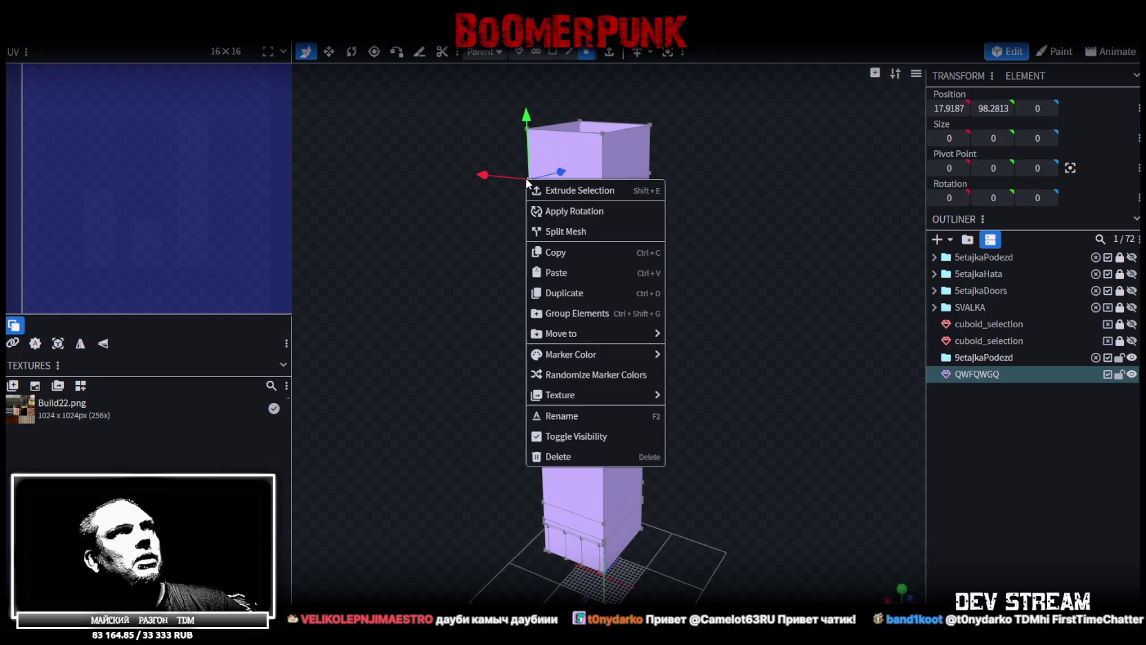
click(742, 159)
drag(668, 153, 613, 202)
right_click(650, 174)
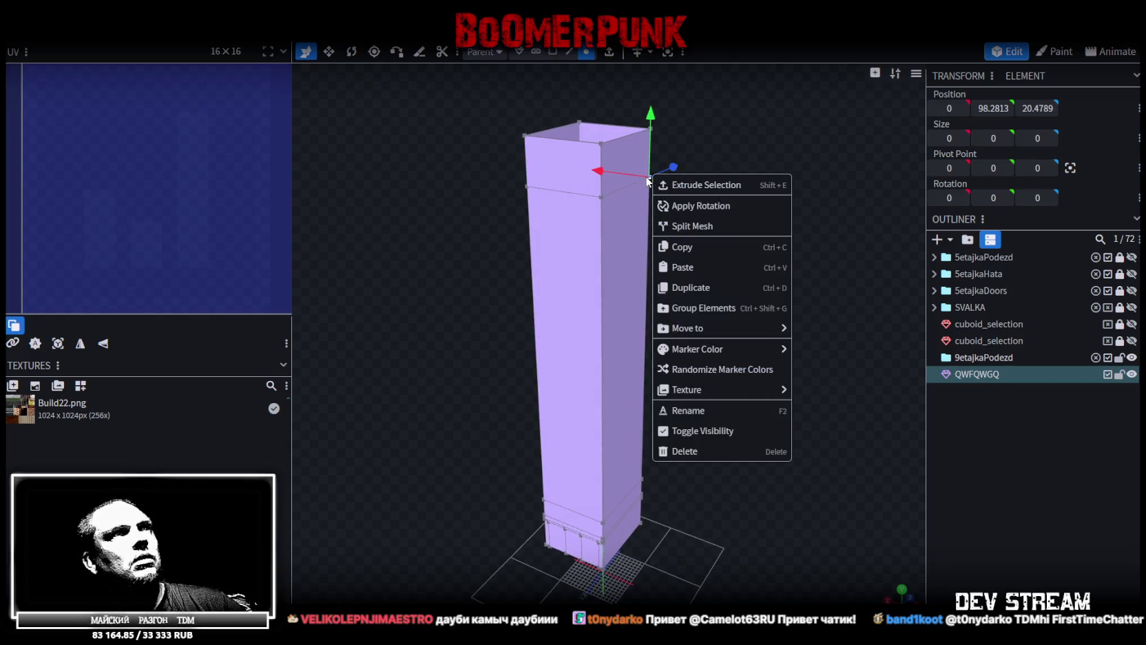
click(730, 125)
key(ctrl+a)
right_click(612, 148)
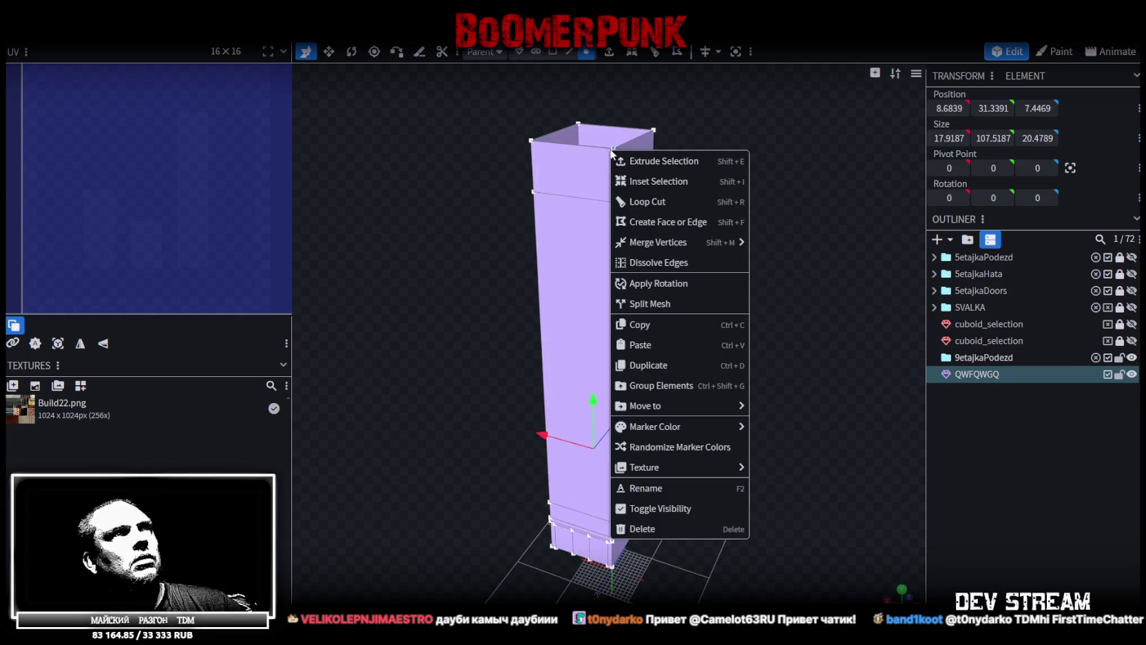
mouse_move(670, 244)
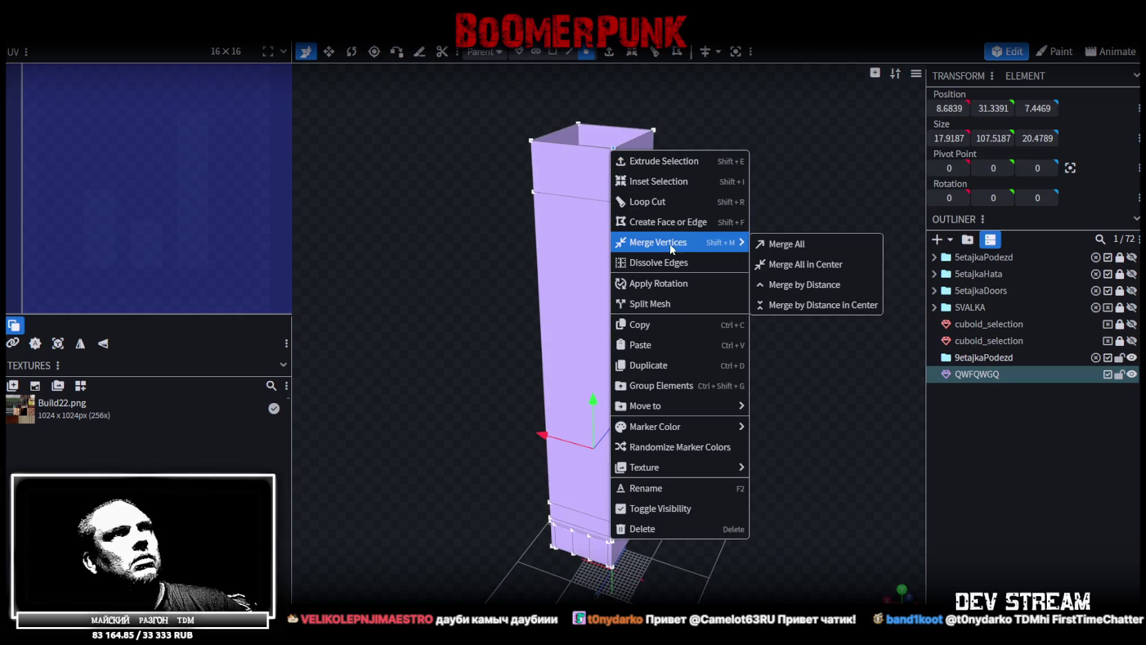
click(802, 290)
mouse_move(764, 291)
mouse_down()
mouse_move(762, 273)
mouse_move(725, 281)
mouse_move(754, 270)
mouse_move(612, 85)
mouse_up()
scroll(754, 271, down, 3)
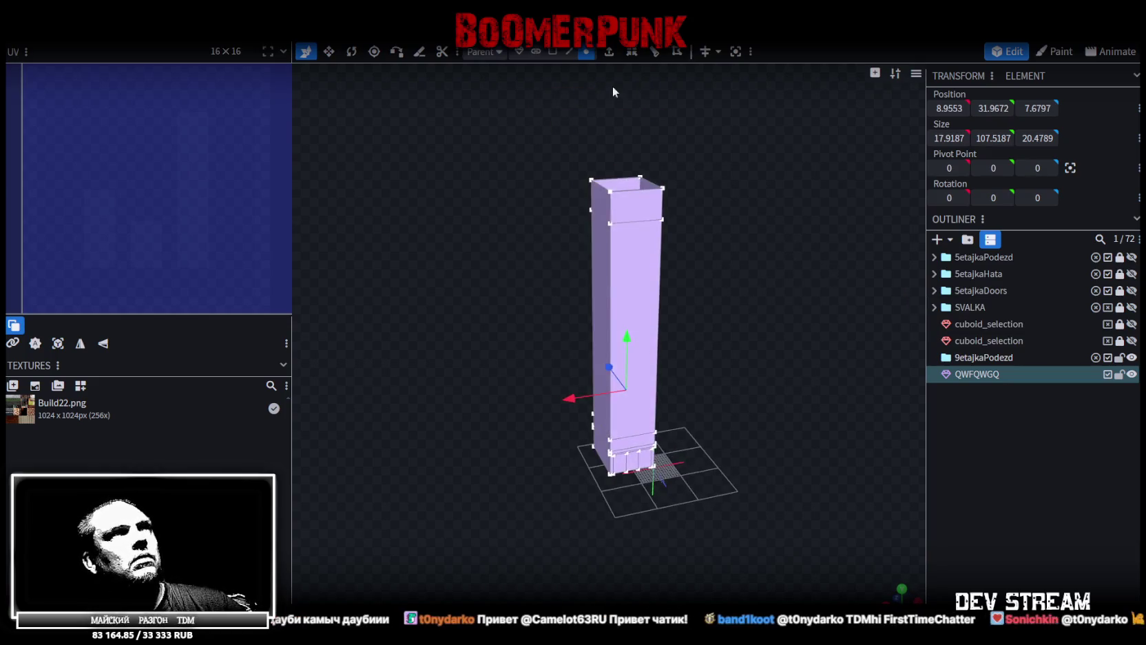
Select the tower's front vertical edge in Edge mode and add a loop cut
click(569, 52)
click(608, 251)
mouse_move(609, 252)
mouse_down()
mouse_move(699, 262)
mouse_move(593, 335)
mouse_up()
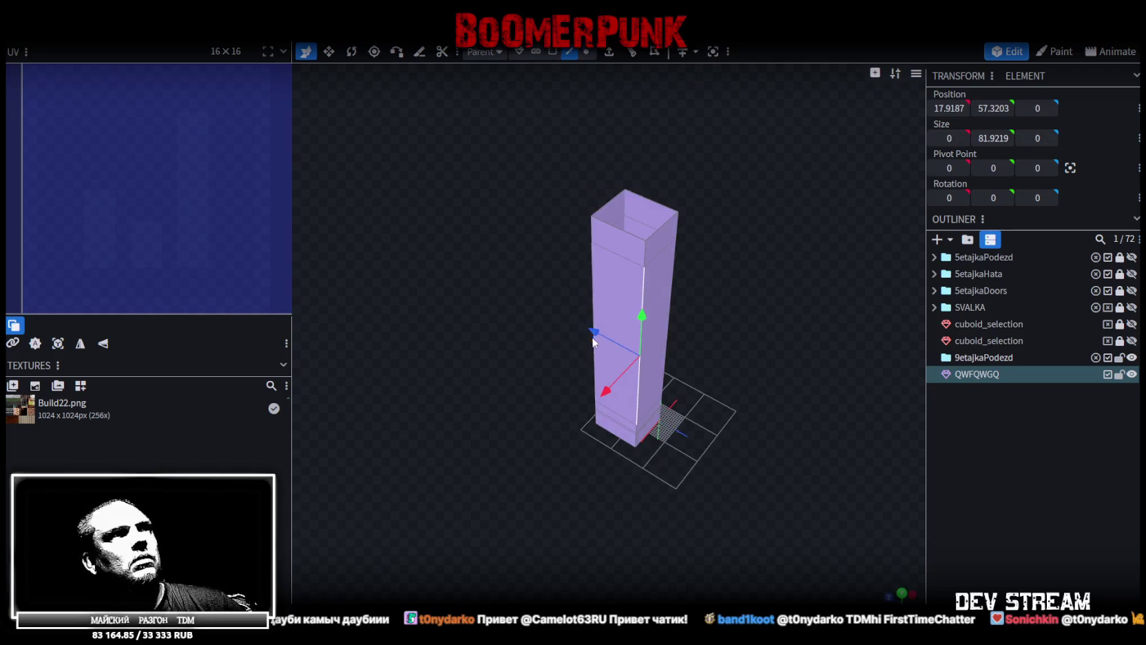
mouse_move(552, 404)
mouse_down()
mouse_move(716, 309)
mouse_move(736, 210)
mouse_move(817, 158)
mouse_move(755, 231)
mouse_up()
click(632, 54)
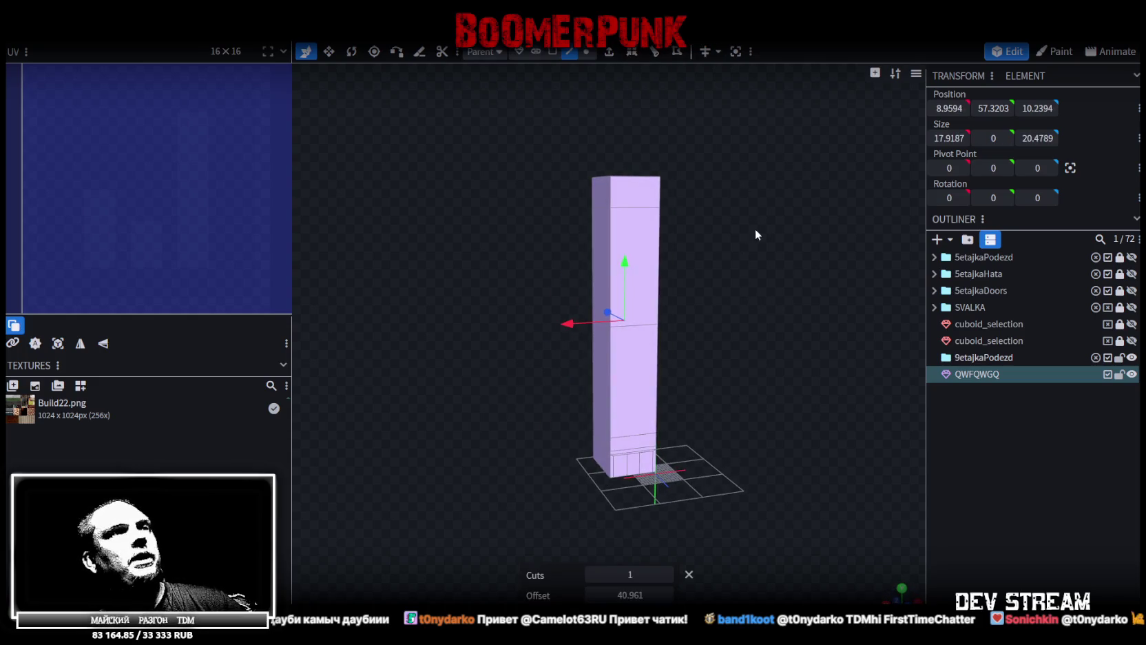
Raise the loop cut to 7 cuts and zoom in to inspect the stacked bands
click(666, 575)
click(667, 575)
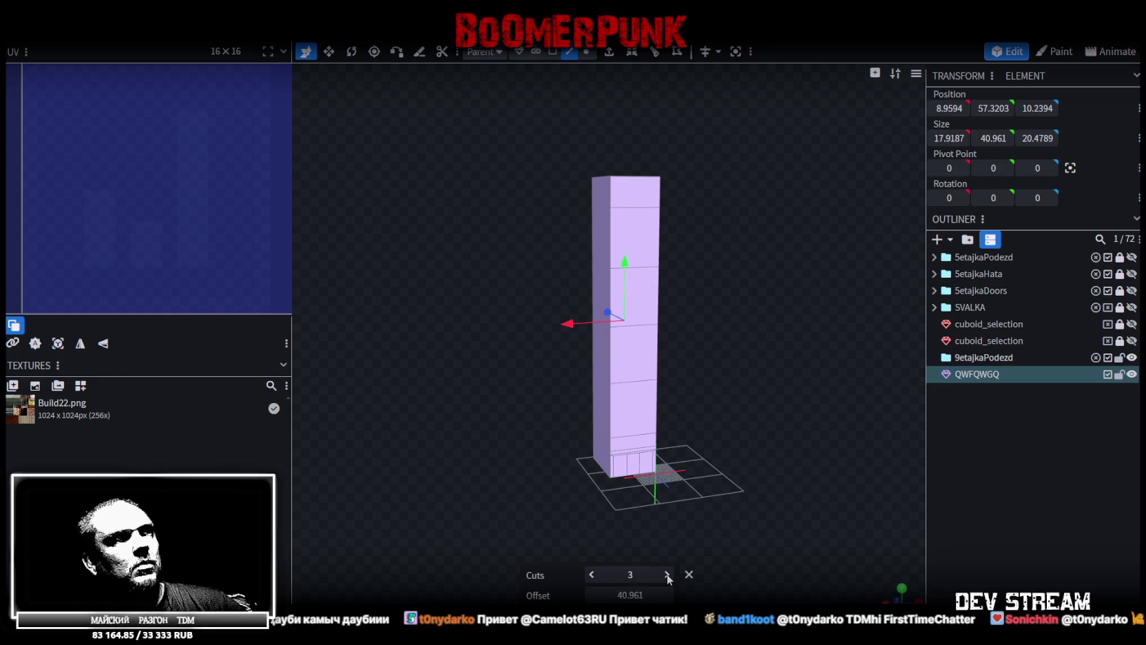
click(666, 574)
click(666, 575)
click(666, 575)
click(667, 574)
mouse_move(703, 496)
mouse_down()
mouse_move(728, 407)
mouse_move(801, 427)
mouse_move(797, 384)
mouse_move(712, 405)
mouse_move(640, 403)
mouse_move(768, 421)
mouse_up()
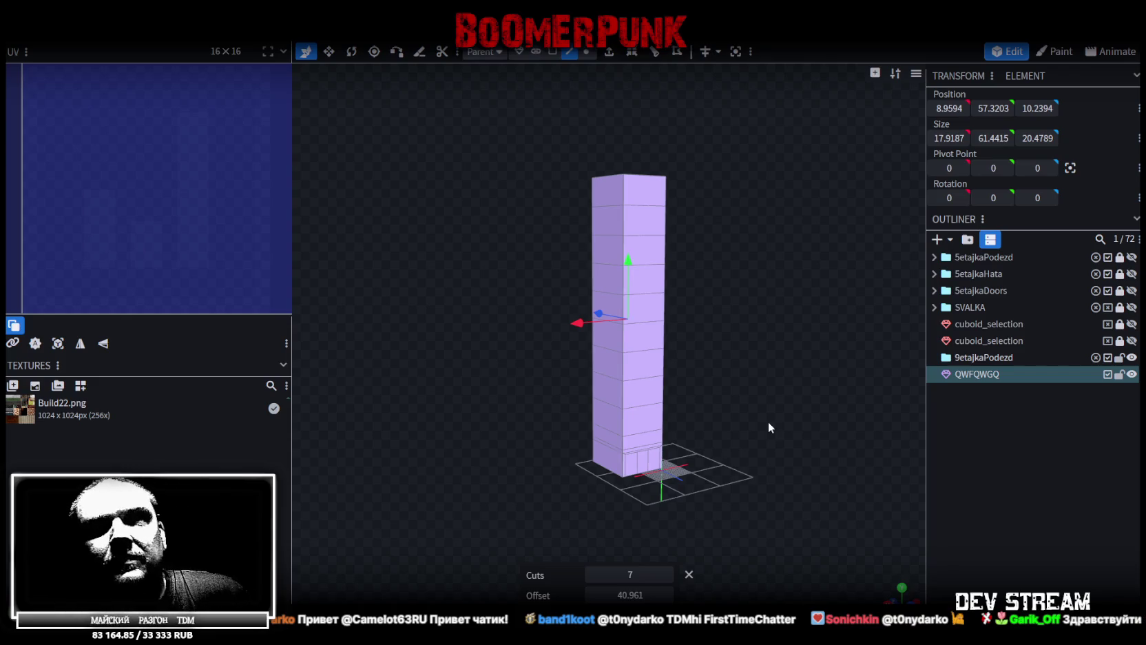
scroll(721, 403, up, 3)
mouse_move(720, 403)
mouse_down()
mouse_move(642, 404)
mouse_move(734, 382)
mouse_move(675, 365)
mouse_move(584, 365)
mouse_move(637, 391)
mouse_move(709, 392)
mouse_up()
scroll(726, 371, up, 2)
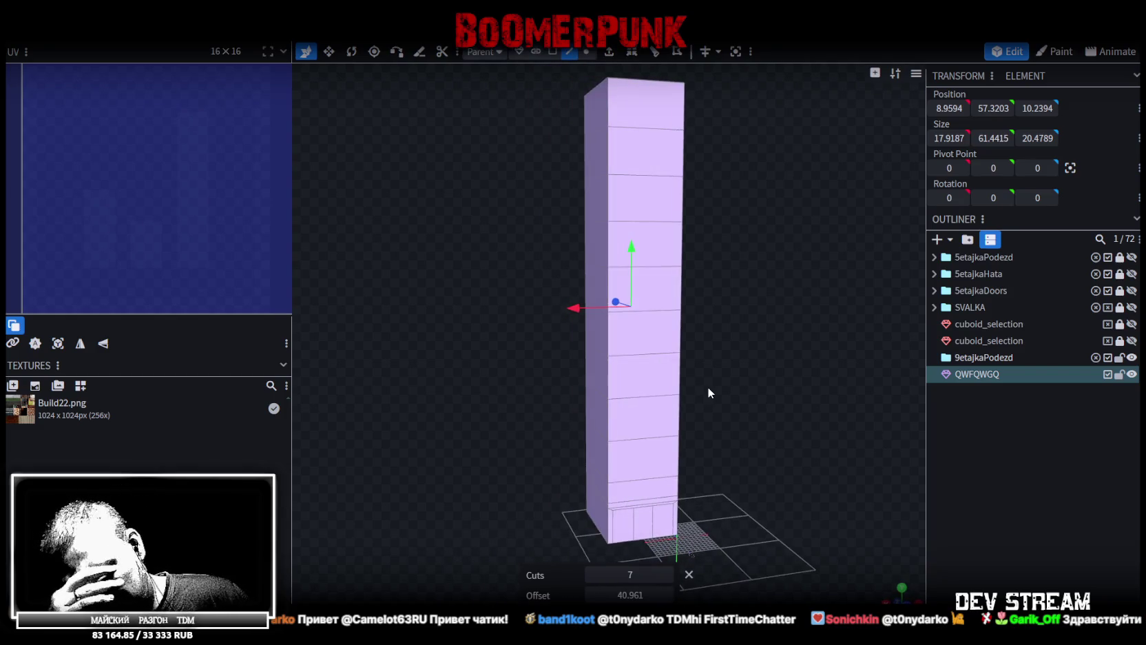
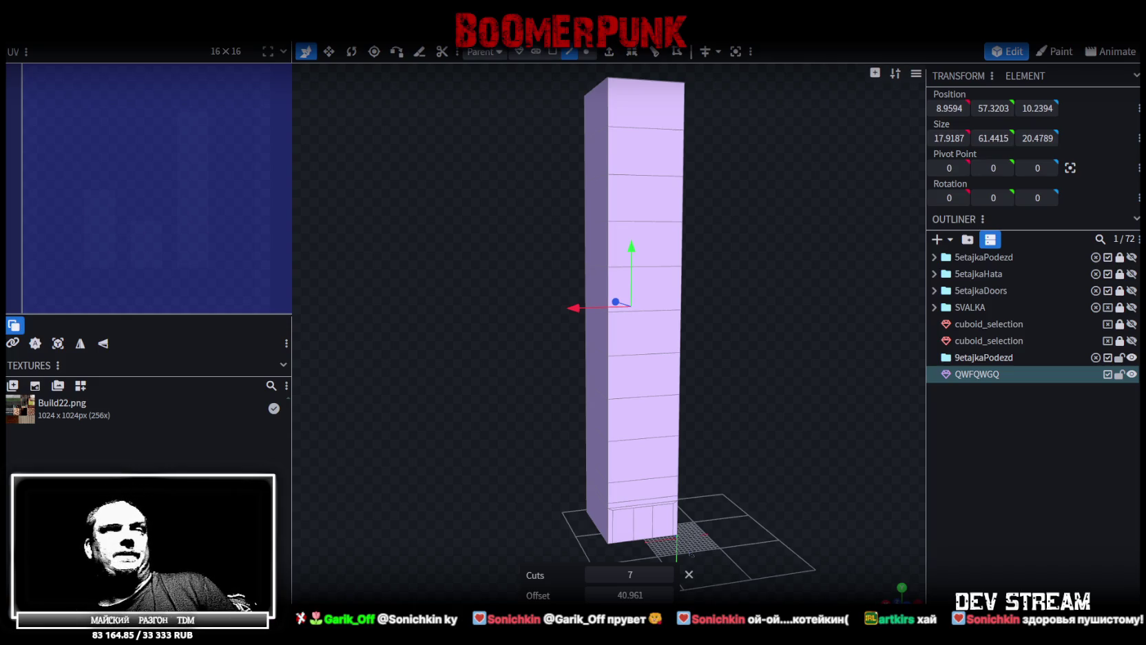
Delete the tower's upper faces, leaving an open-topped box, and save as Build27.bbmodel
scroll(798, 289, up, 2)
scroll(781, 461, down, 5)
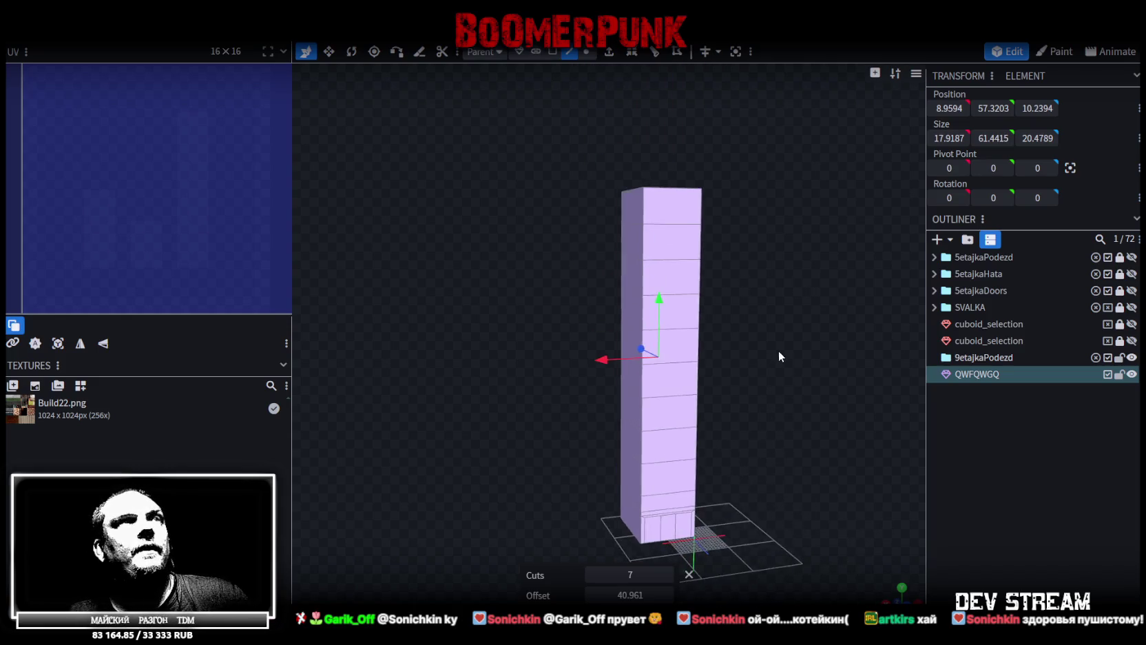
click(552, 51)
mouse_move(569, 243)
mouse_down()
mouse_move(697, 373)
mouse_move(702, 393)
mouse_up()
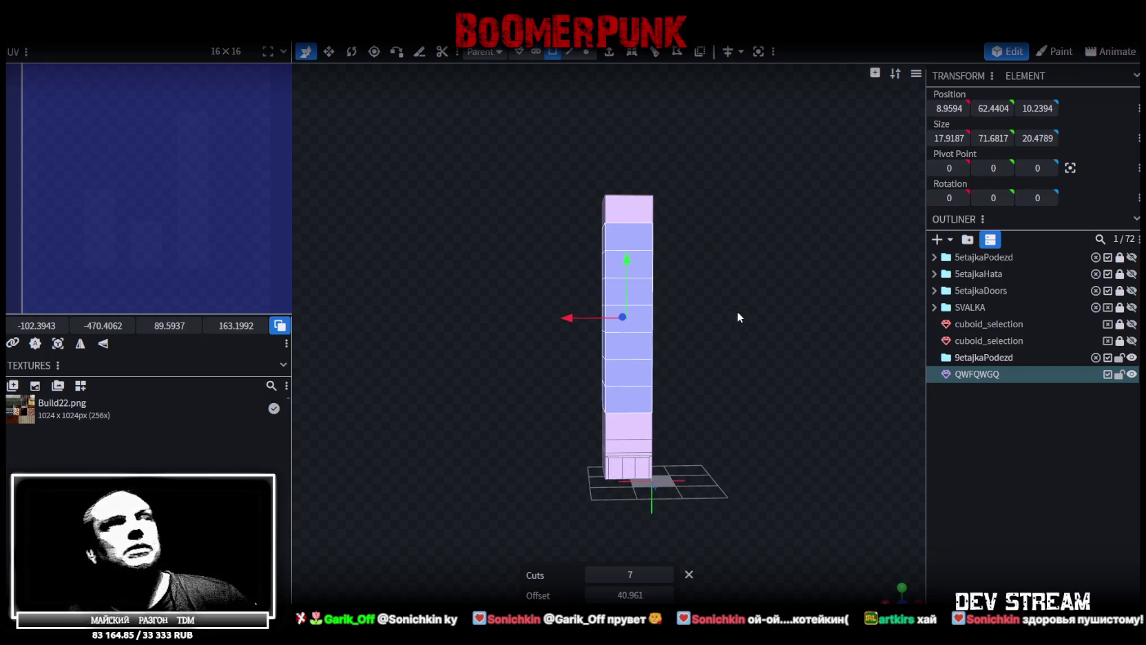
drag(739, 316, 776, 323)
key(Delete)
scroll(716, 276, up, 5)
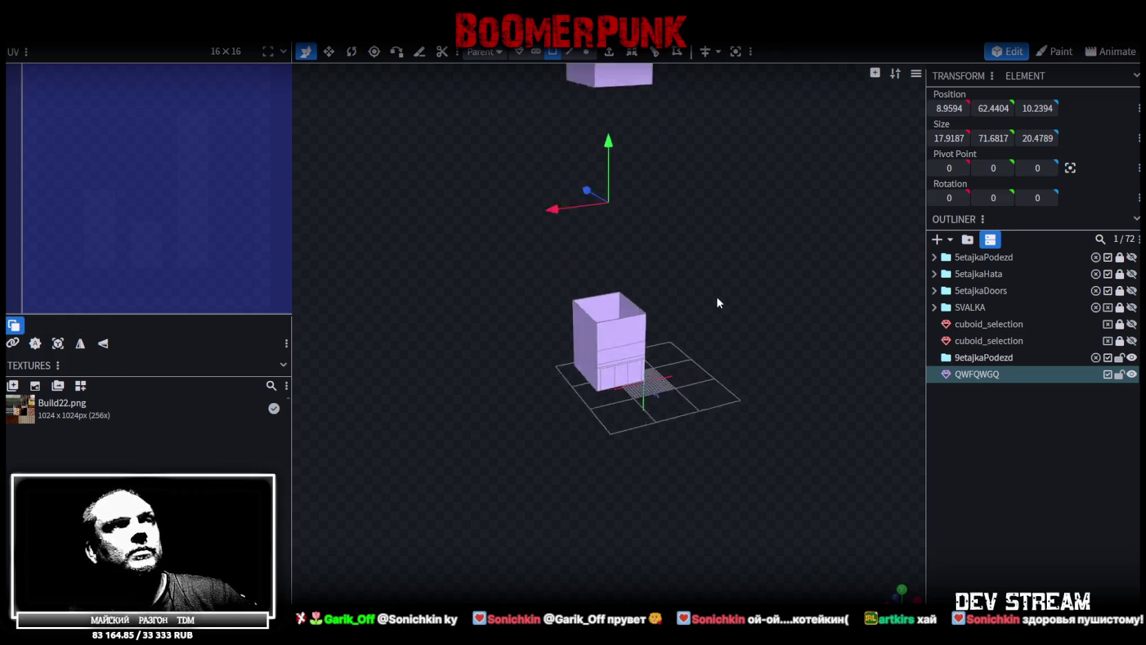
key(ctrl+s)
Cycle the viewport shading to solid grey and look down at the open box
mouse_move(682, 389)
mouse_down()
mouse_move(742, 327)
mouse_move(757, 284)
mouse_move(755, 310)
mouse_up()
key(z)
key(z)
scroll(755, 309, up, 3)
key(z)
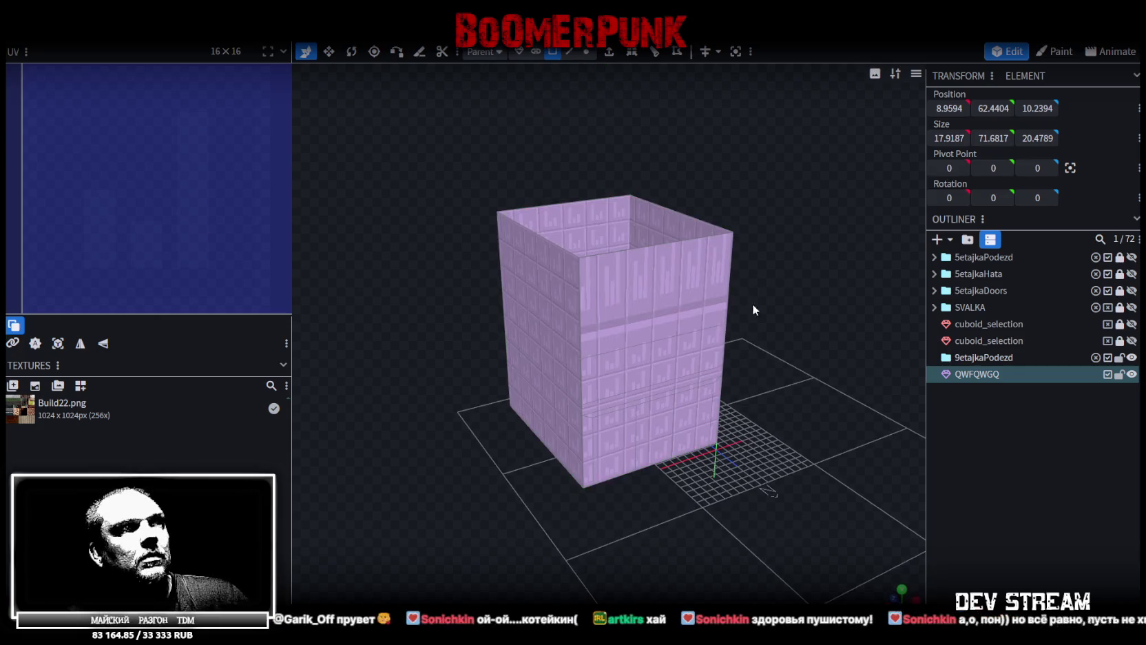
key(z)
mouse_move(744, 371)
mouse_down()
mouse_move(711, 365)
mouse_move(755, 332)
mouse_move(699, 404)
mouse_move(730, 395)
mouse_move(791, 264)
mouse_up()
key(z)
key(z)
Inspect the box's bottom face with textured shading, then move to Unity's snowy apartment scene
click(558, 404)
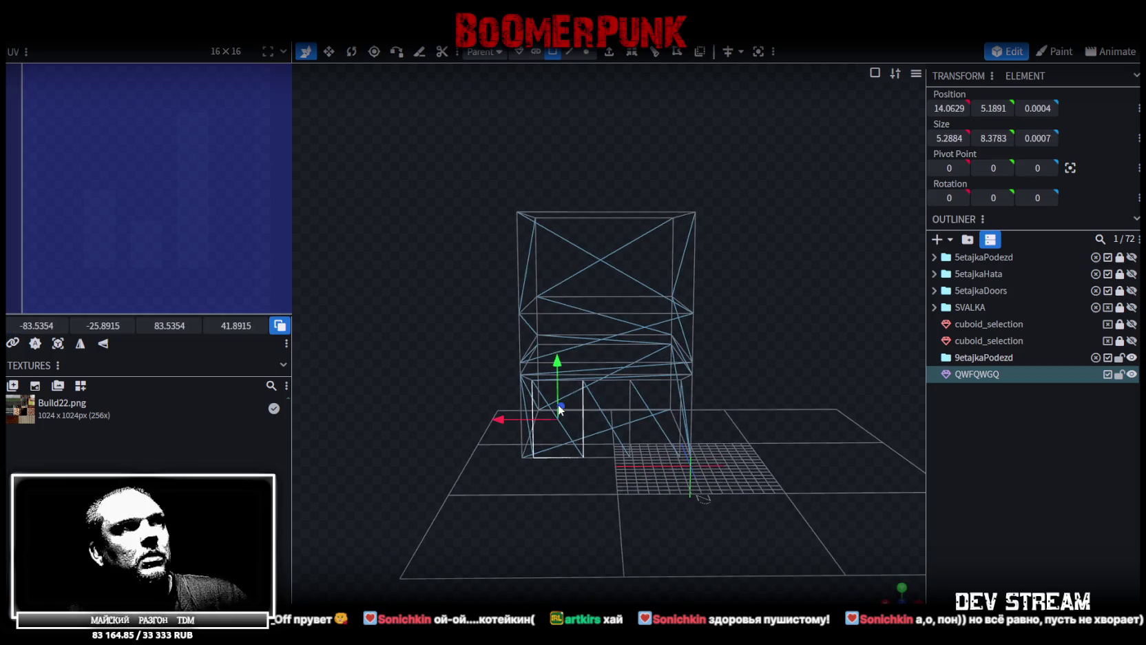
key(z)
mouse_move(762, 326)
mouse_down()
mouse_move(765, 310)
mouse_move(744, 295)
mouse_up()
click(609, 455)
mouse_move(609, 454)
mouse_down()
mouse_move(750, 293)
mouse_move(629, 491)
mouse_up()
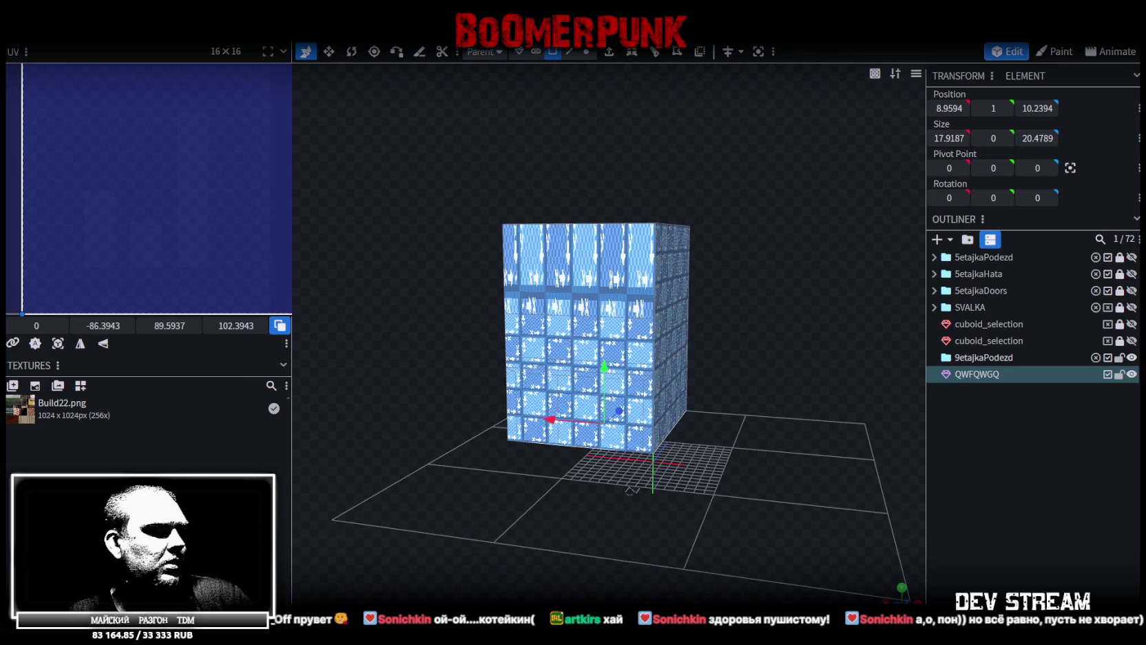
key(alt+Tab)
mouse_move(585, 331)
mouse_down()
mouse_move(626, 325)
mouse_move(703, 242)
mouse_move(699, 304)
mouse_move(504, 295)
mouse_move(547, 290)
mouse_move(596, 325)
mouse_move(668, 332)
mouse_move(443, 345)
mouse_move(312, 309)
mouse_move(431, 293)
mouse_move(420, 303)
mouse_up()
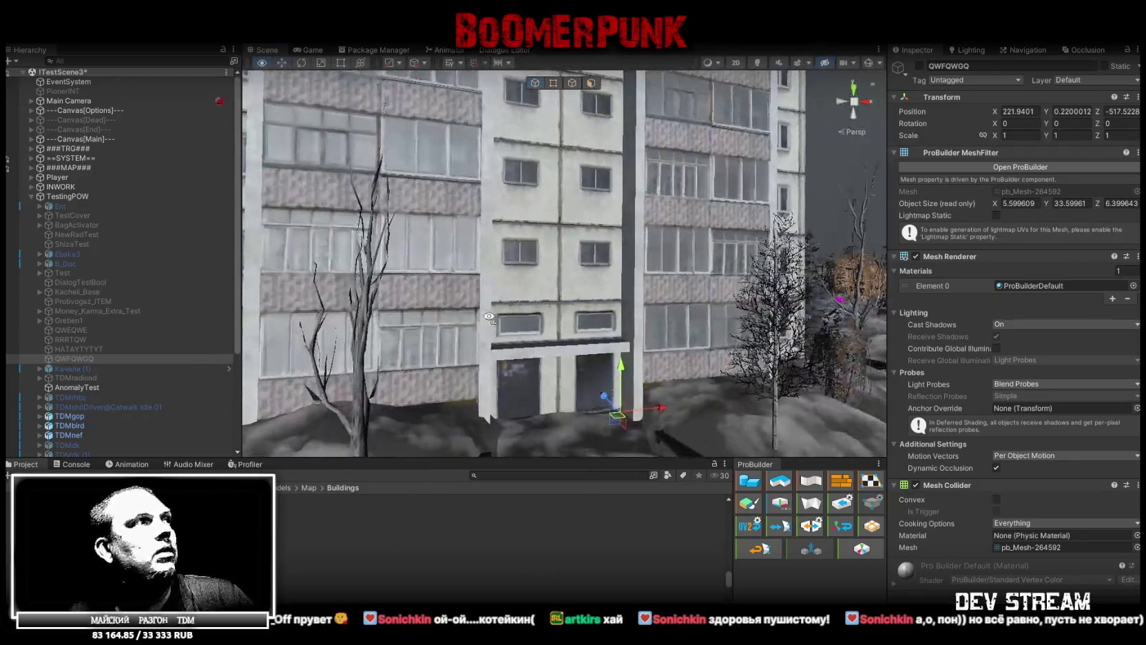
Parent the QWFQWGQ mesh under the rus_build_9et_02a building in the Hierarchy
click(80, 358)
mouse_move(342, 337)
mouse_down()
mouse_move(597, 270)
mouse_move(400, 296)
mouse_up()
click(601, 184)
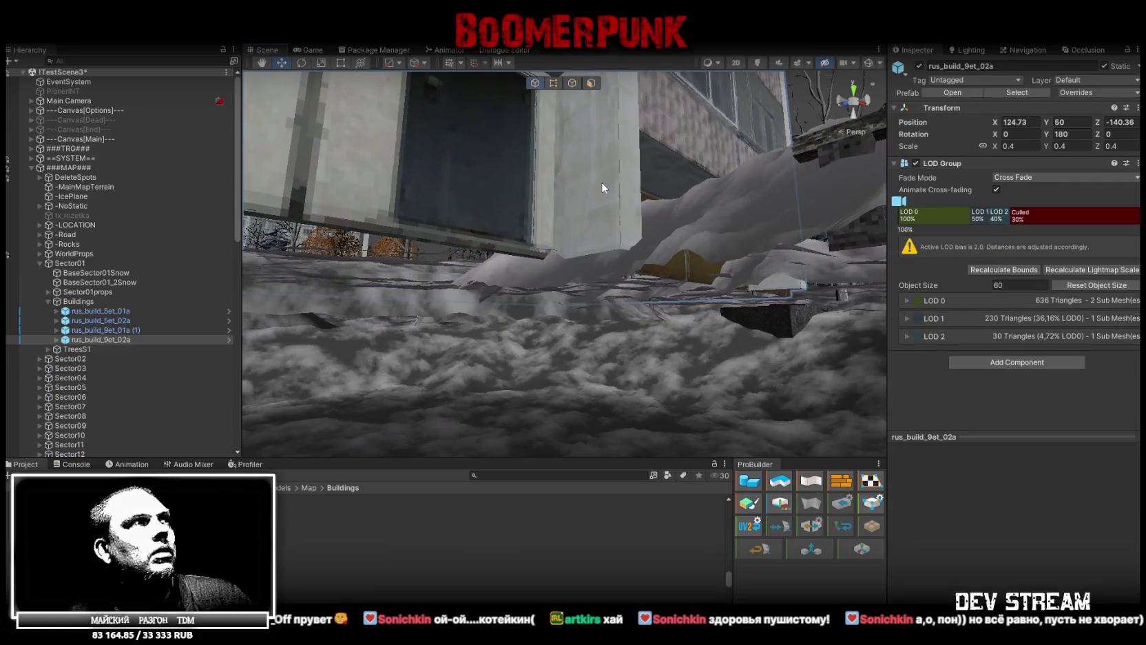
scroll(160, 328, down, 10)
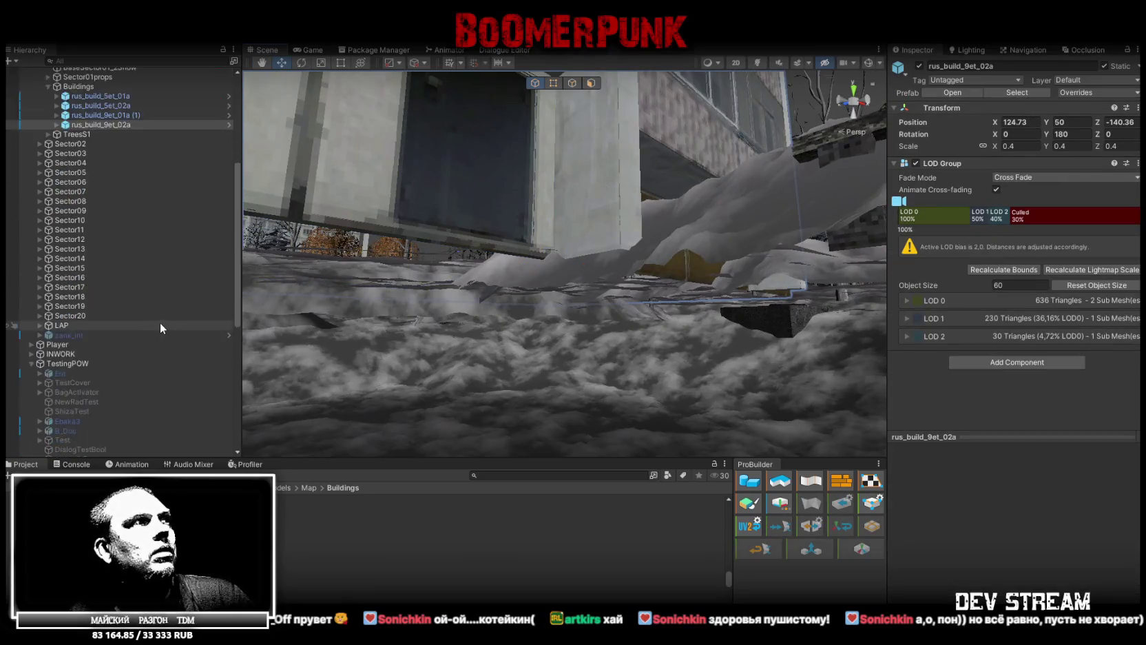
mouse_move(94, 311)
mouse_down()
mouse_move(154, 102)
mouse_move(153, 63)
mouse_move(114, 138)
mouse_move(92, 139)
mouse_move(115, 187)
mouse_up()
click(558, 157)
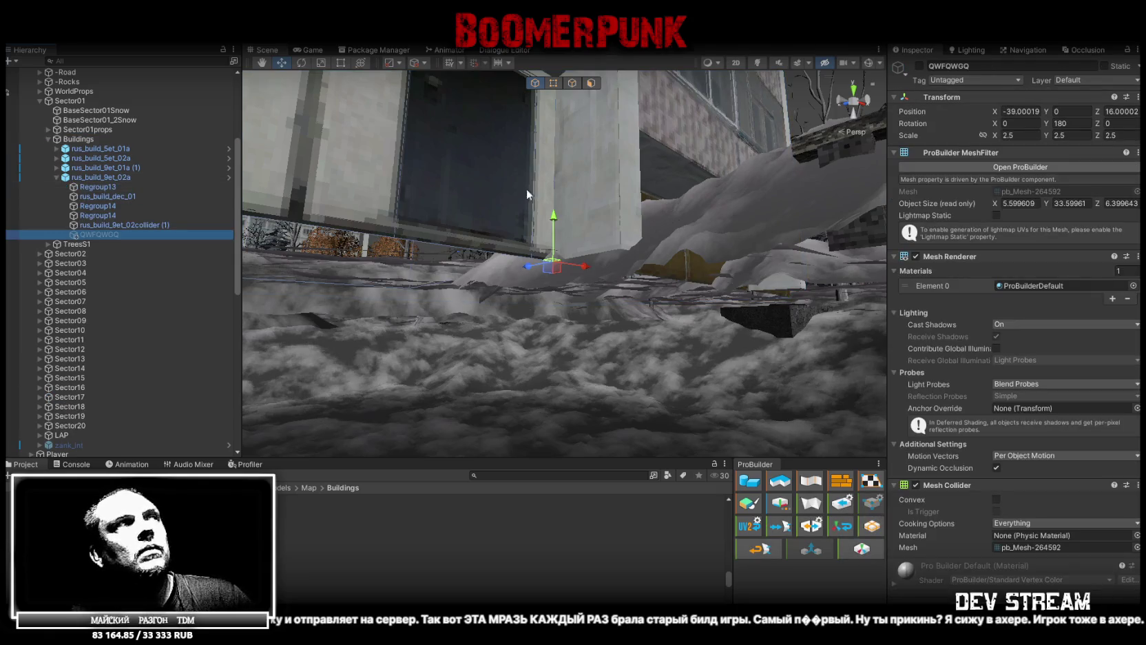
click(110, 224)
click(150, 234)
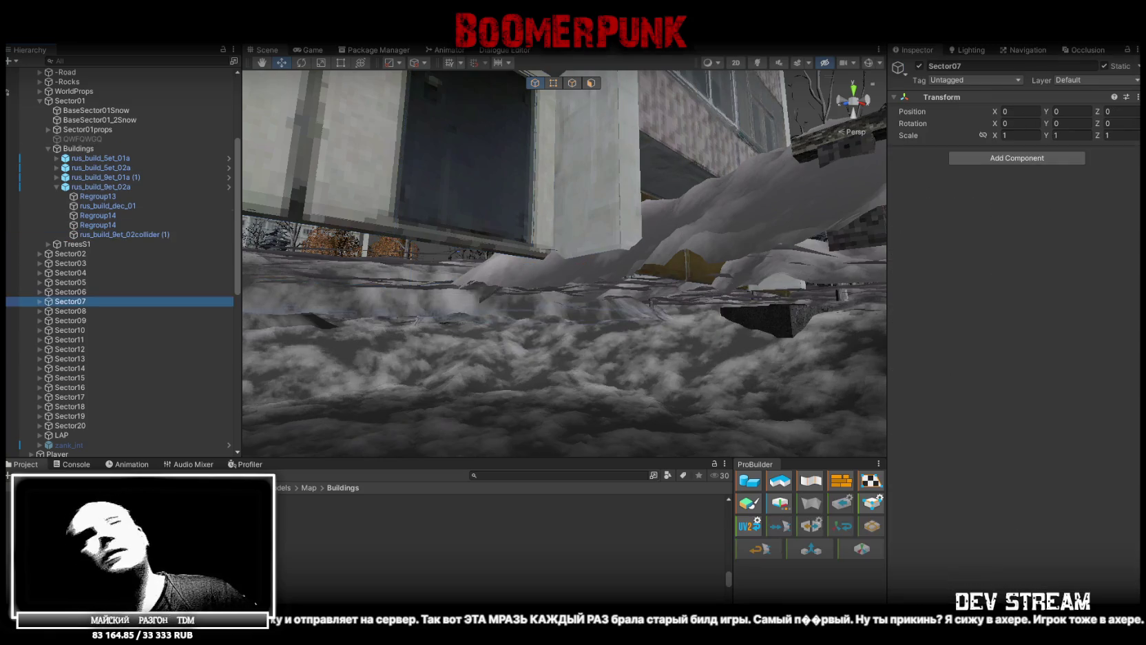
Scroll the Hierarchy to bring QWFQWGQ out directly under Sector01
scroll(57, 314, down, 15)
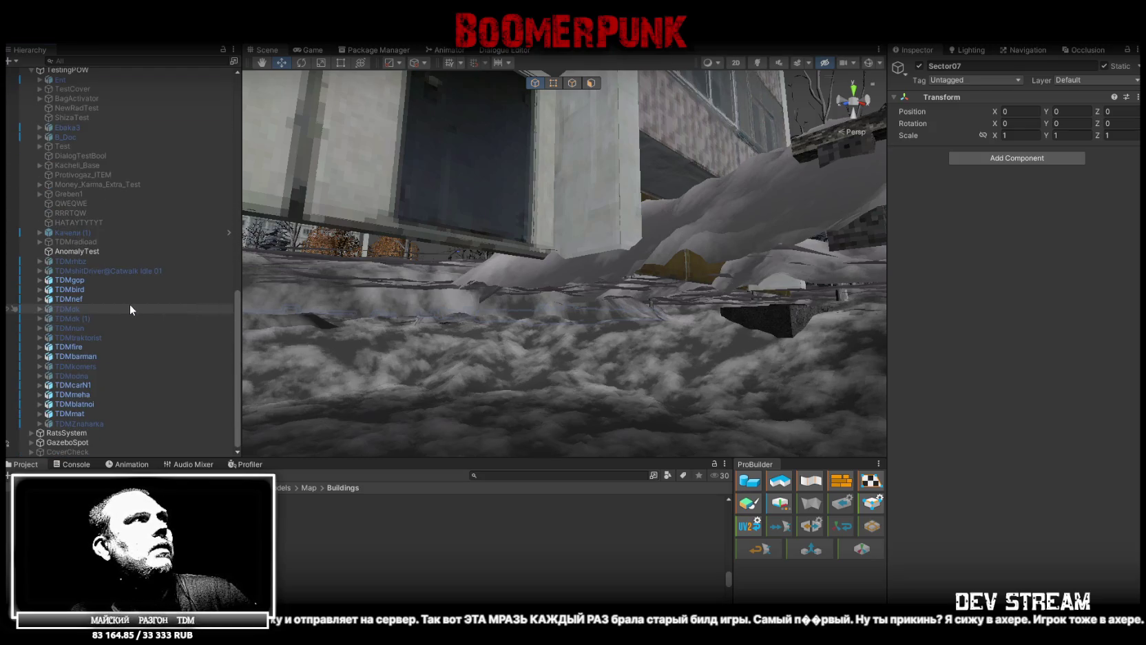
scroll(130, 305, up, 10)
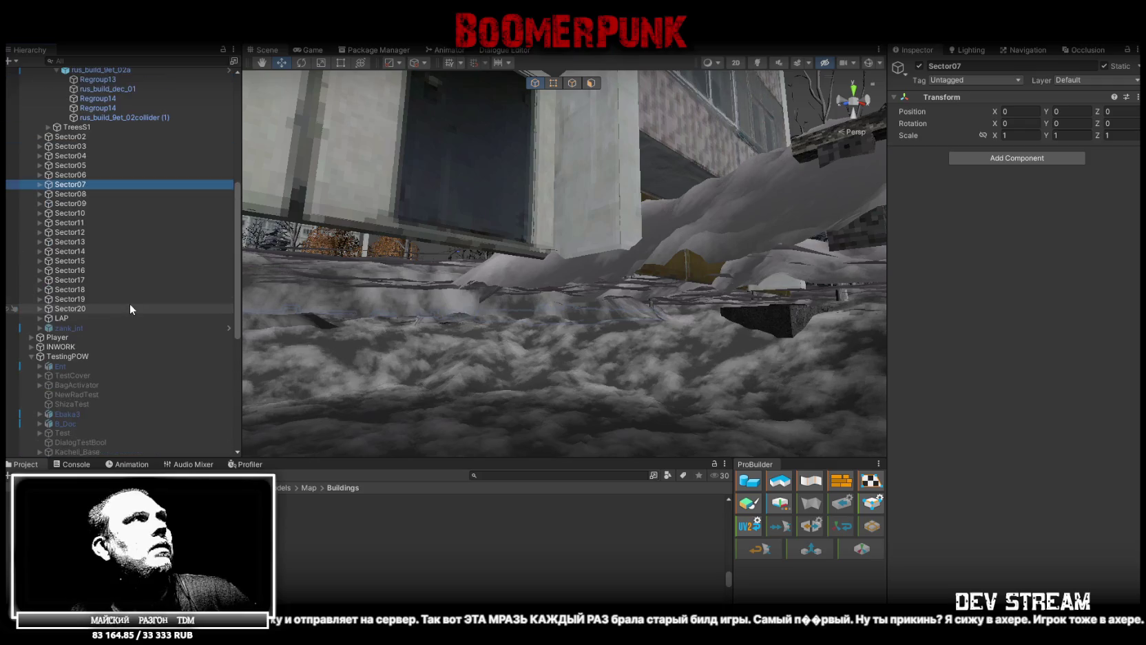
scroll(129, 302, up, 5)
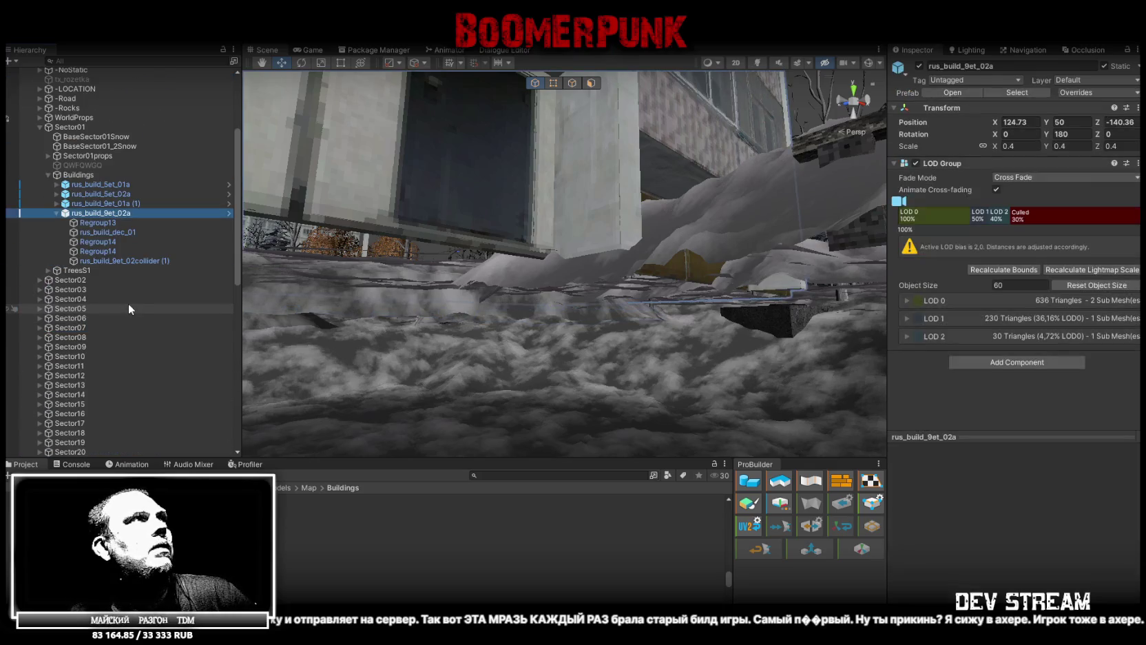
scroll(128, 308, down, 10)
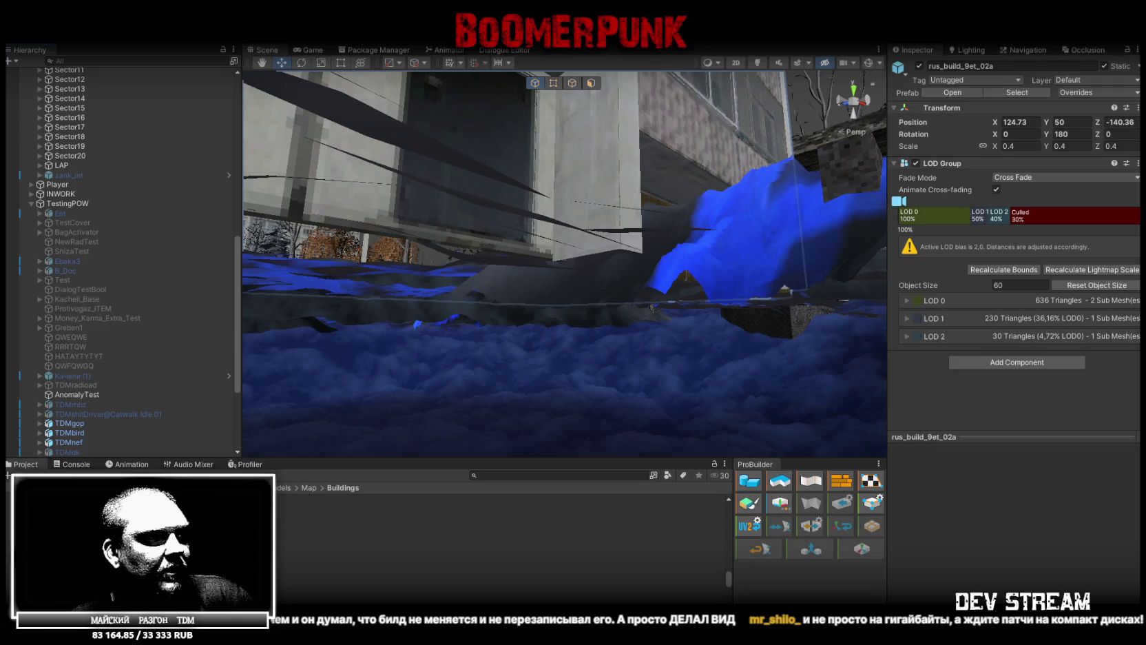
Bring up the VKplayDistr build folder in File Explorer
key(alt+Tab)
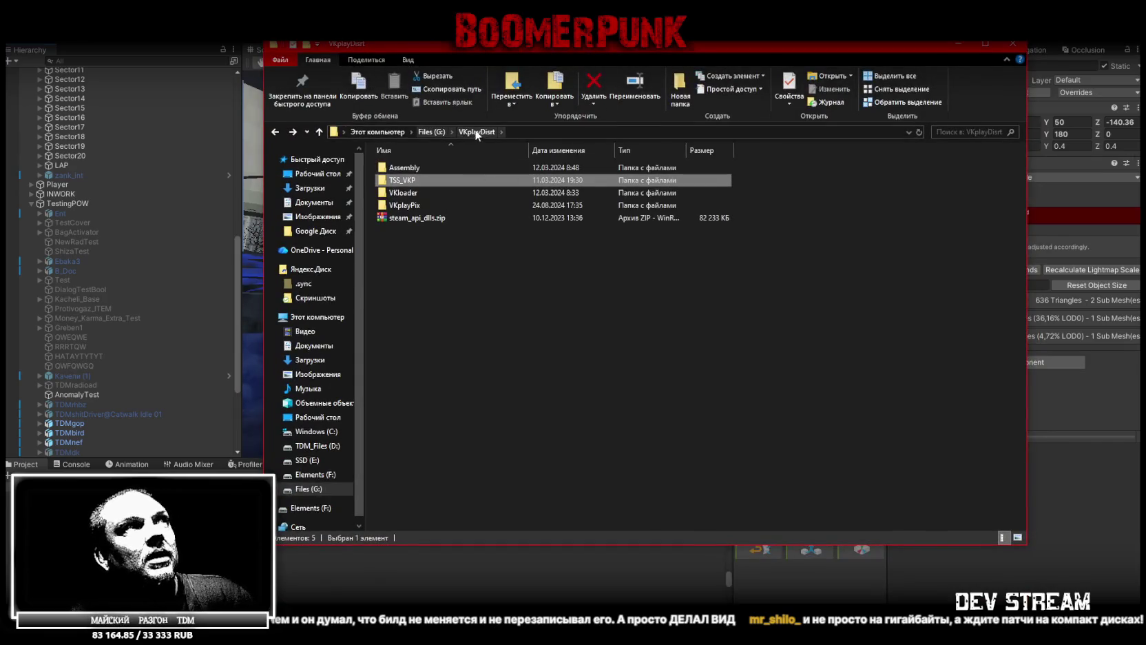
click(438, 271)
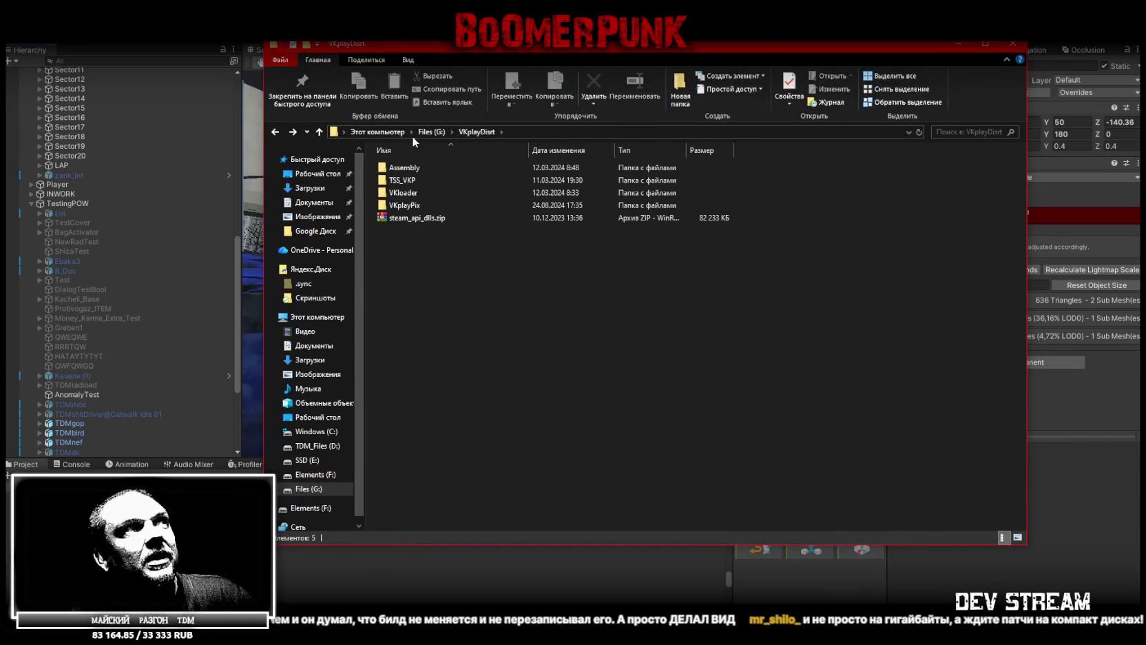
double_click(416, 179)
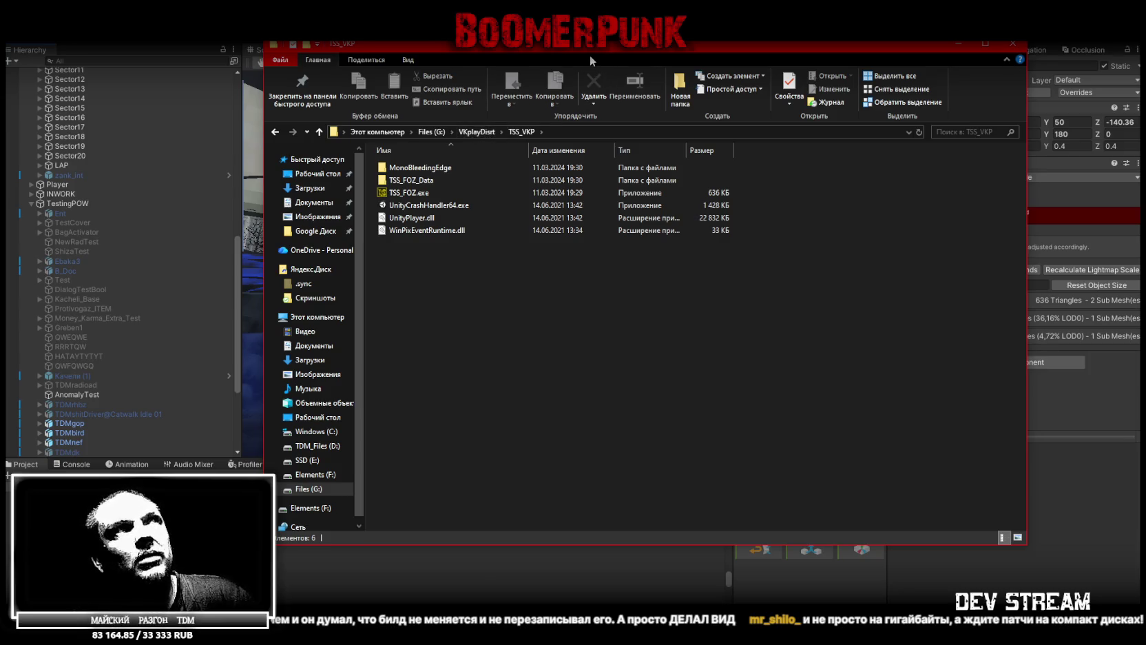
key(alt+Tab)
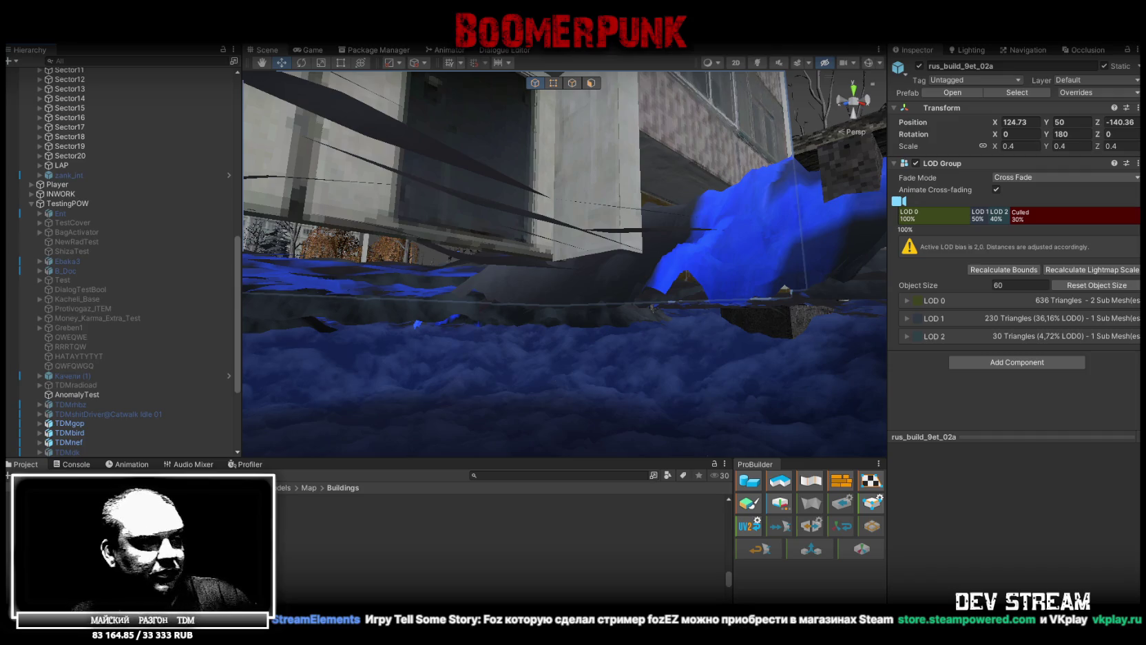
In Blockbench, inspect the box panels and box-select its lower part in flat front view
key(alt+Tab)
mouse_move(847, 296)
mouse_down()
mouse_move(668, 339)
mouse_move(553, 275)
mouse_up()
key(ctrl+z)
mouse_move(422, 266)
mouse_down()
mouse_move(458, 297)
mouse_move(514, 298)
mouse_move(353, 305)
mouse_move(426, 329)
mouse_up()
click(630, 401)
mouse_move(409, 439)
mouse_down()
mouse_move(510, 397)
mouse_move(491, 405)
mouse_move(525, 414)
mouse_move(481, 427)
mouse_up()
click(537, 474)
drag(815, 387, 808, 351)
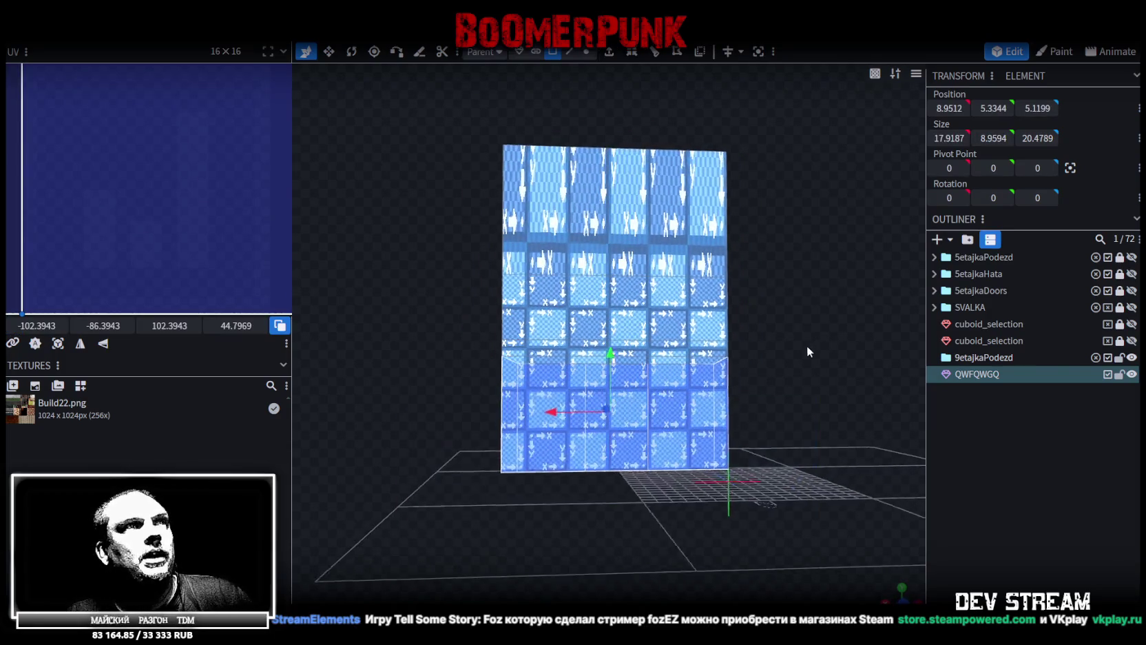
click(902, 592)
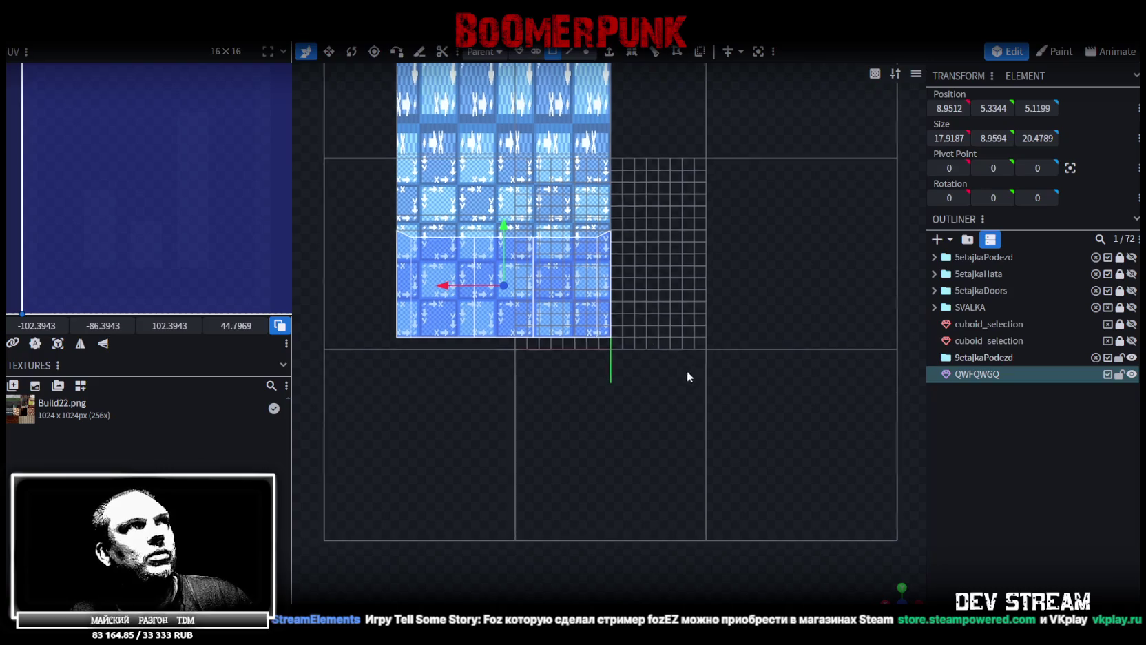
drag(772, 457, 439, 244)
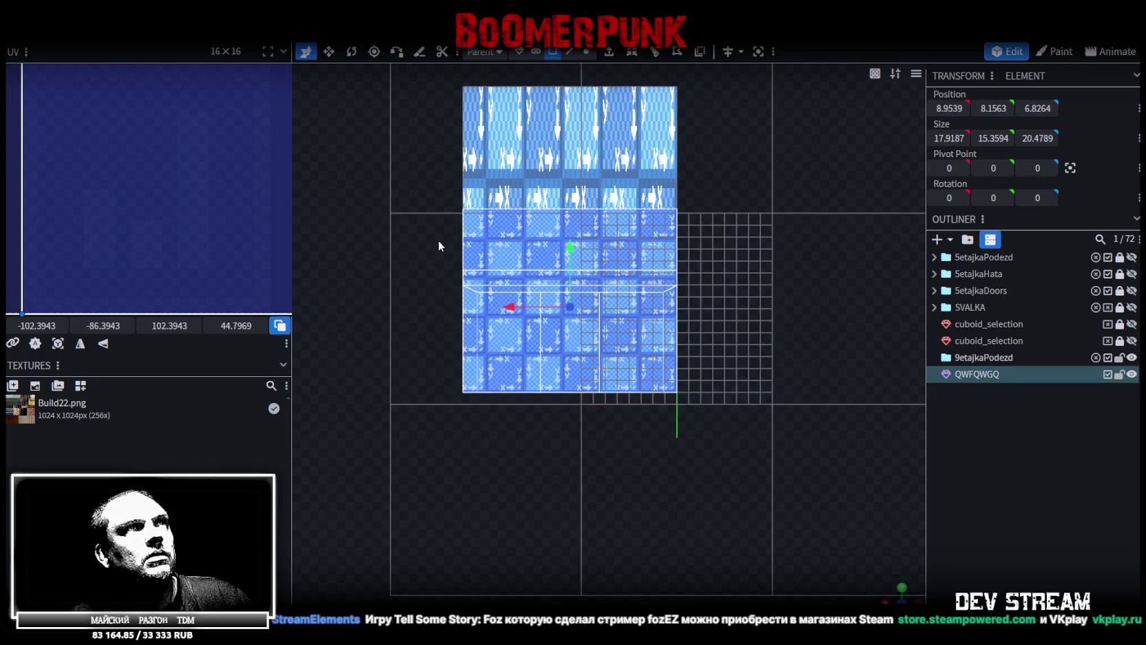
Check the building facade in Unity, then box-select the box's top section in Blockbench
key(alt+Tab)
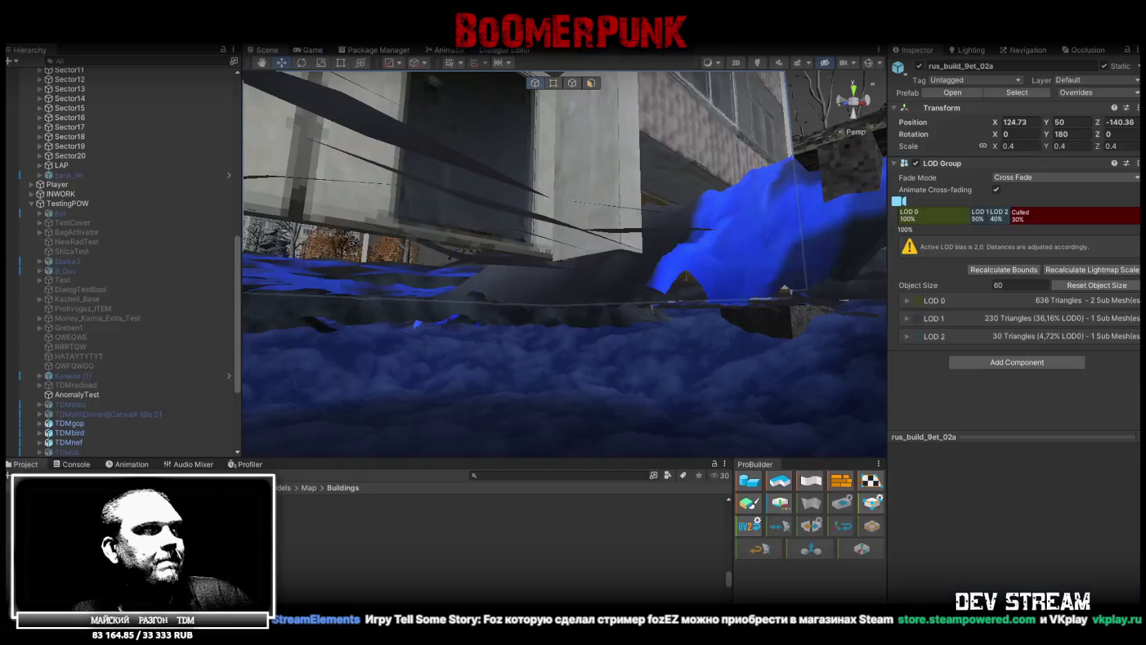
mouse_move(639, 441)
mouse_down()
mouse_move(550, 303)
mouse_move(651, 244)
mouse_up()
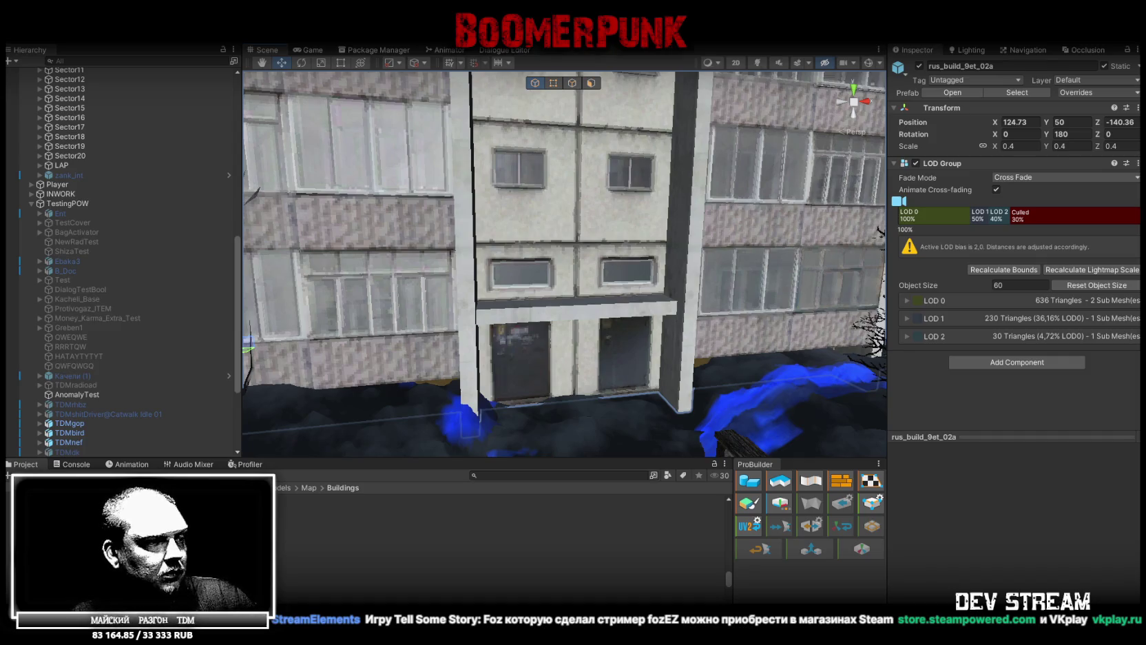
key(alt+Tab)
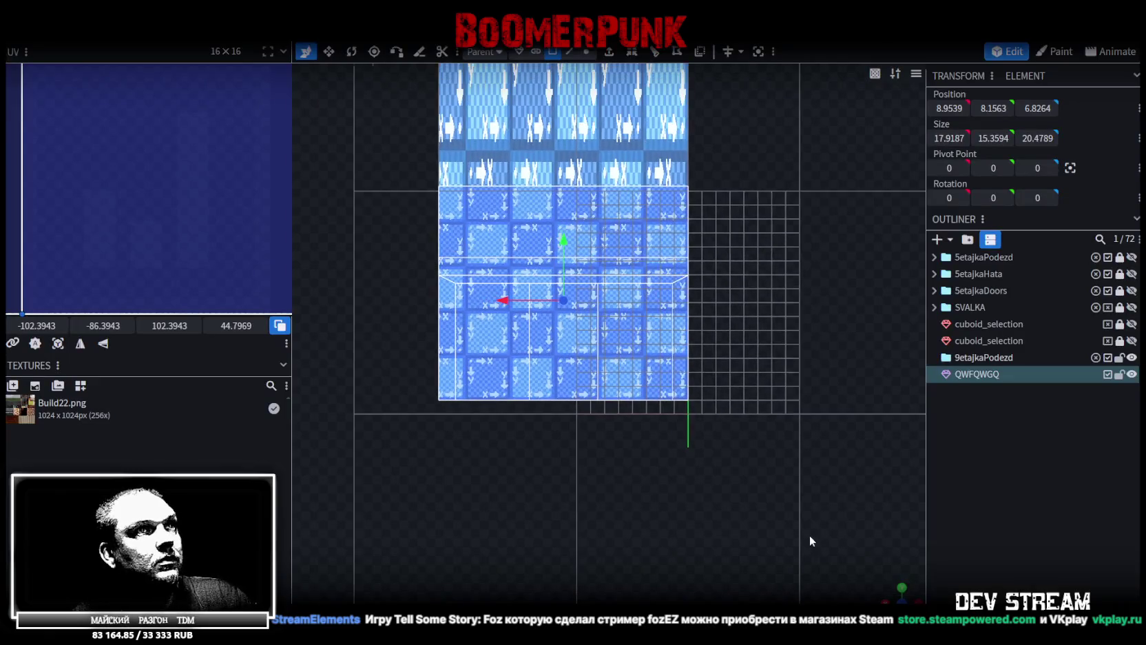
mouse_move(882, 587)
mouse_down()
mouse_move(755, 483)
mouse_move(773, 474)
mouse_move(762, 438)
mouse_move(806, 396)
mouse_move(749, 366)
mouse_up()
drag(458, 183, 737, 252)
Split the top section into its own mesh named etaj, then lock and hide it
right_click(664, 293)
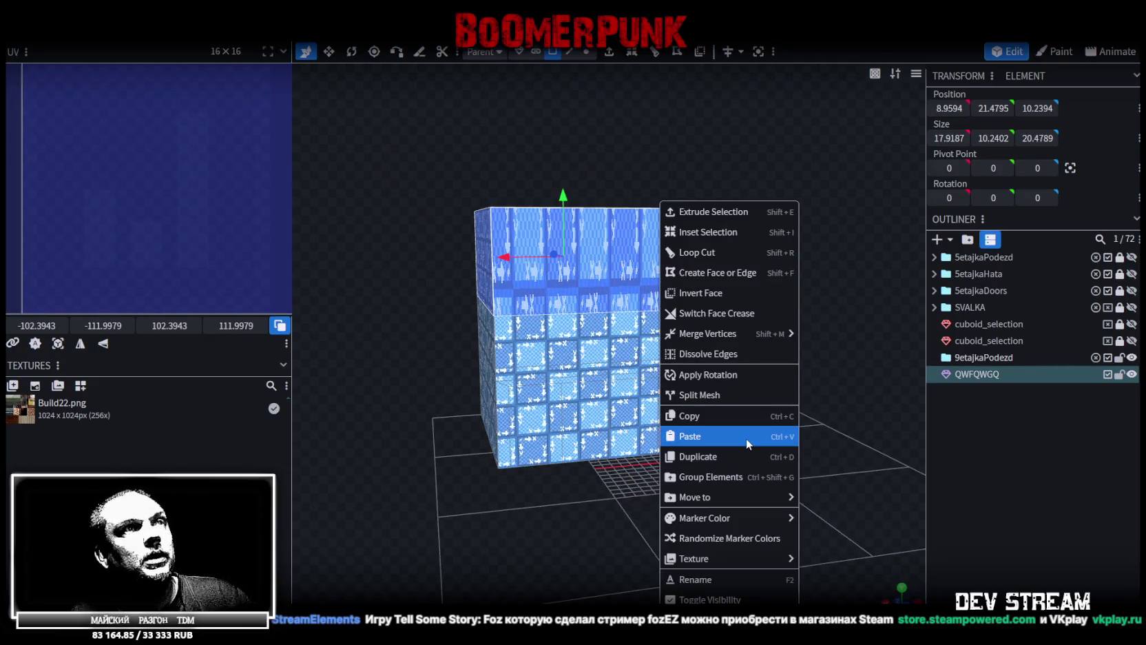
click(736, 394)
scroll(737, 330, down, 3)
scroll(773, 328, up, 2)
double_click(1041, 390)
click(1041, 390)
double_click(999, 389)
drag(1044, 389, 944, 393)
text(etaj)
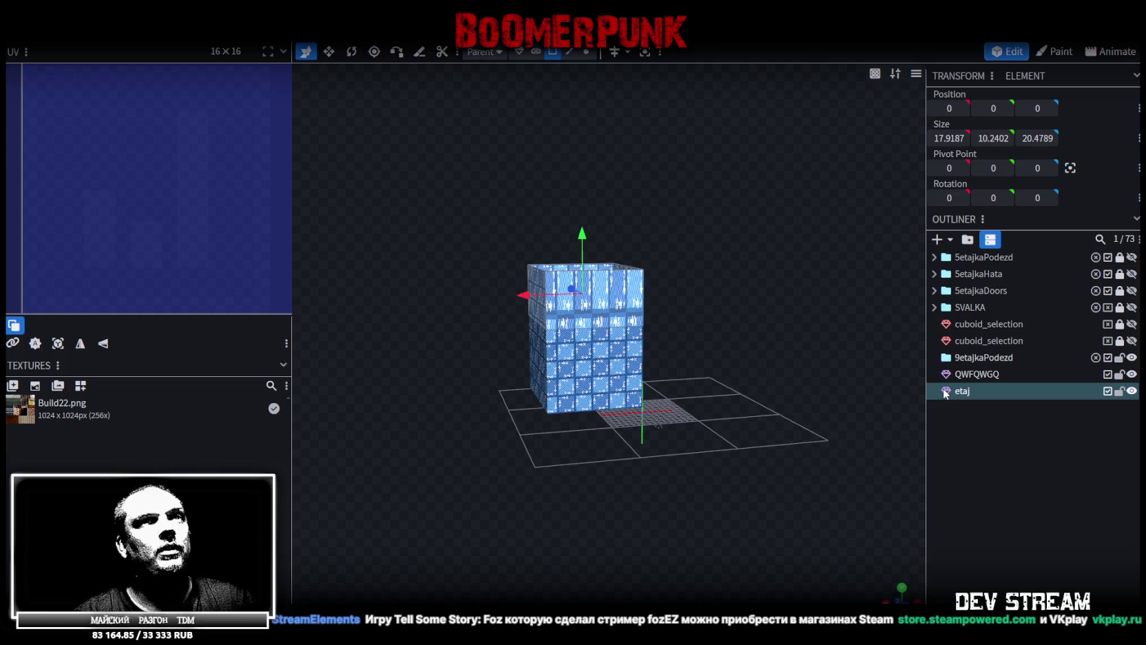
click(1119, 391)
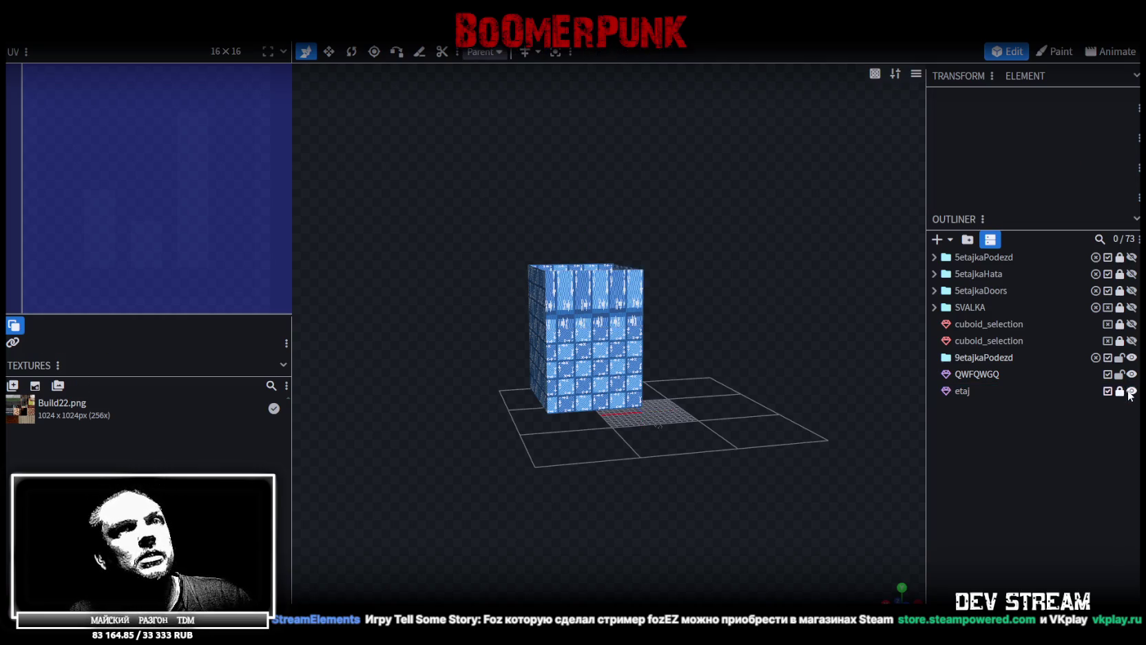
click(1131, 391)
Select the box's two opposite top edges and fill a new face capping the box
click(613, 371)
scroll(721, 265, up, 3)
mouse_move(665, 257)
mouse_down()
mouse_move(720, 264)
mouse_move(736, 289)
mouse_up()
scroll(744, 262, up, 2)
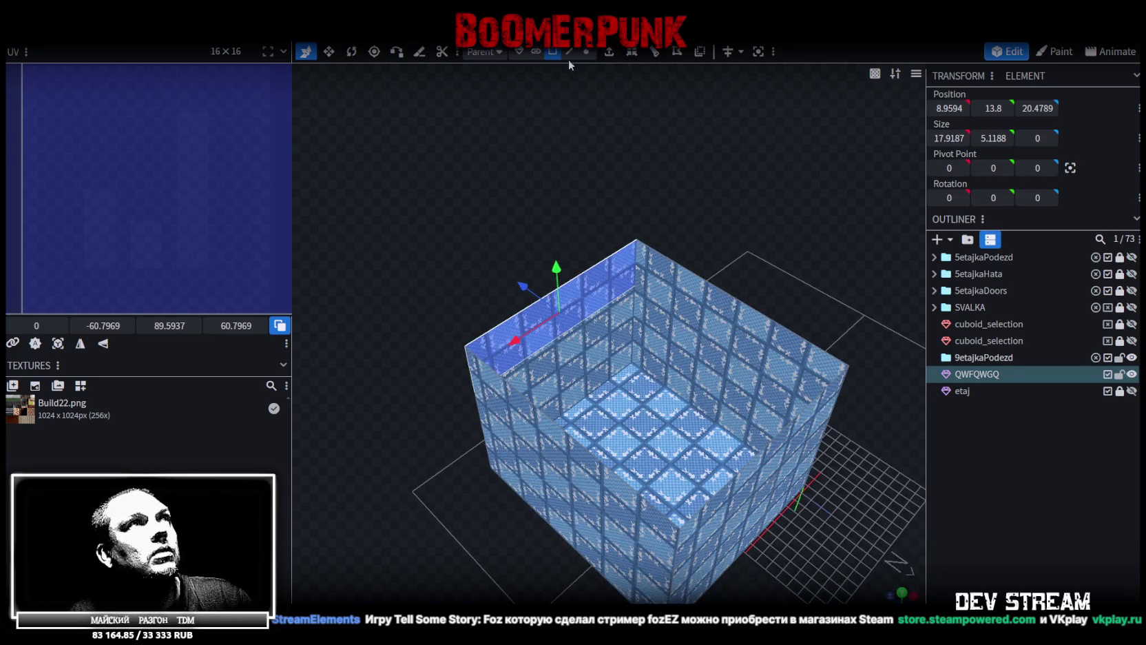
click(569, 54)
click(709, 285)
drag(739, 249, 572, 329)
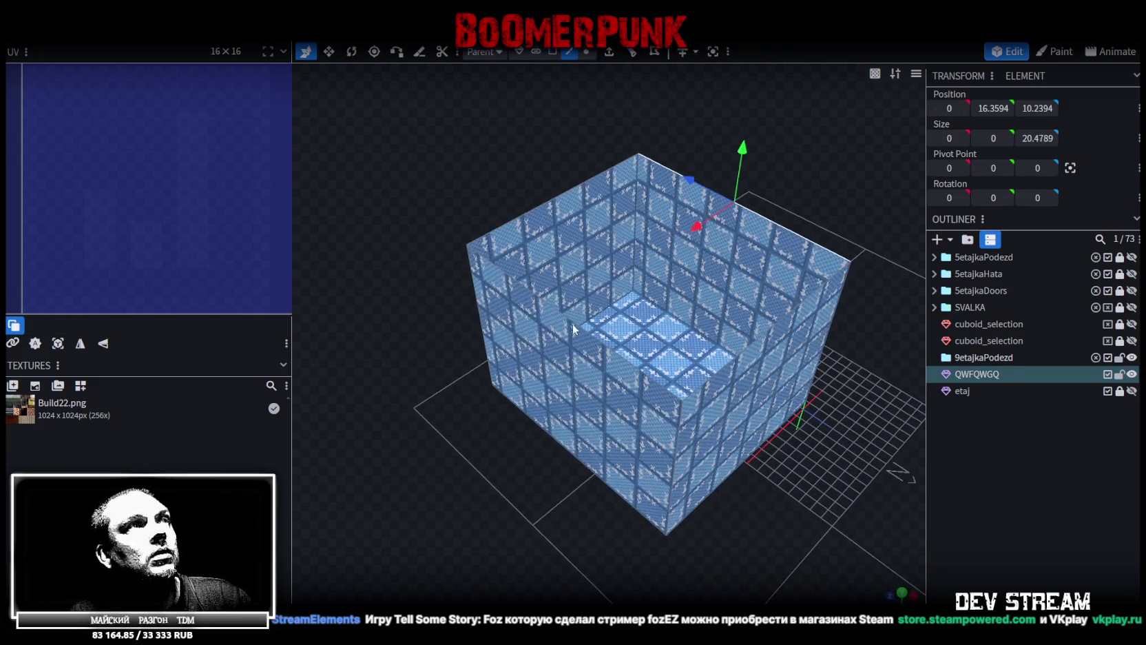
mouse_move(752, 193)
mouse_down()
mouse_move(813, 215)
mouse_move(752, 156)
mouse_move(781, 165)
mouse_move(717, 140)
mouse_move(834, 261)
mouse_move(909, 276)
mouse_up()
shift+click(582, 331)
key(f)
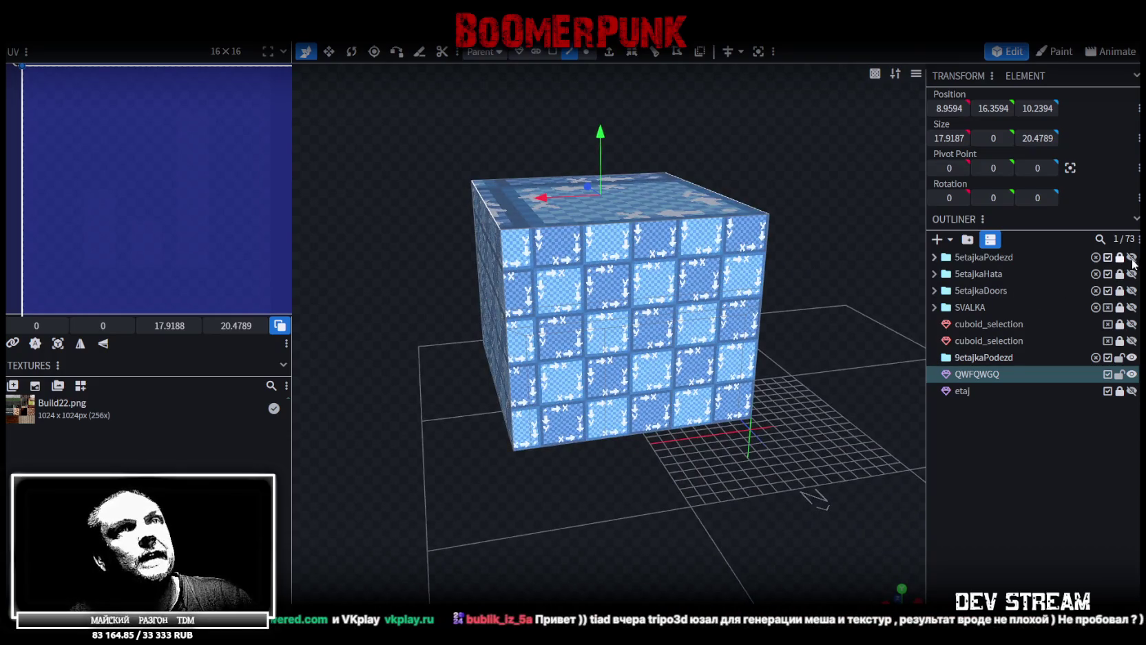
Show 5etajkaPodezd to compare it with the box, then hide it again
click(1131, 257)
scroll(766, 237, down, 3)
key(z)
mouse_move(767, 238)
mouse_down()
mouse_move(785, 248)
mouse_move(740, 268)
mouse_up()
key(z)
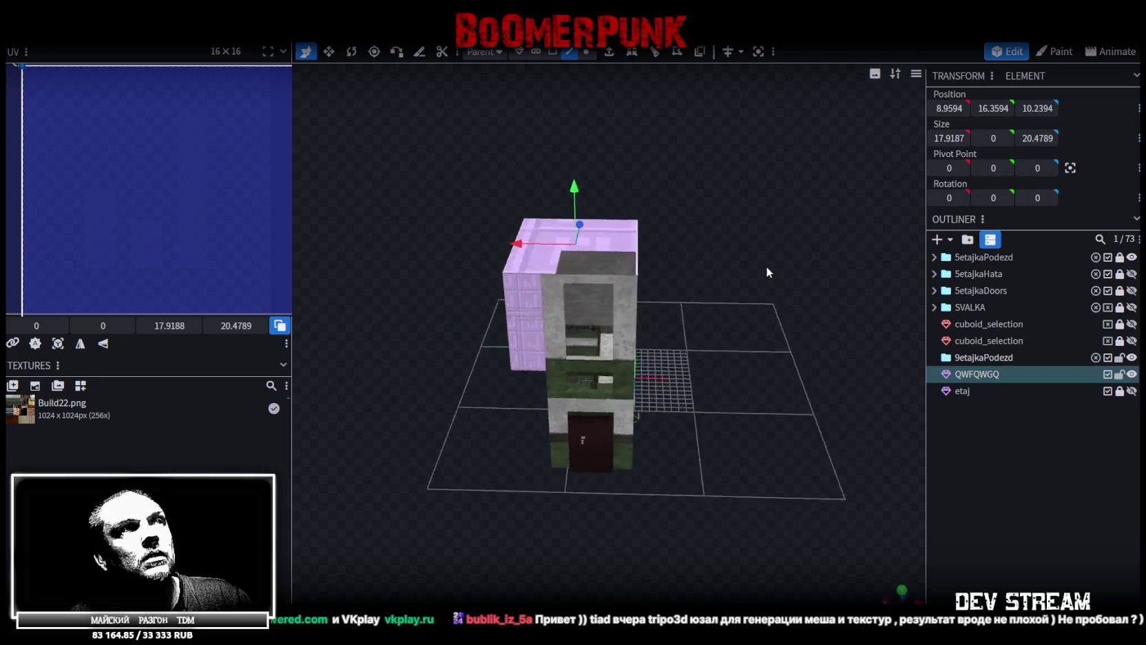
scroll(763, 266, up, 3)
mouse_move(834, 261)
mouse_down()
mouse_move(856, 236)
mouse_move(825, 167)
mouse_move(814, 202)
mouse_move(893, 219)
mouse_move(740, 227)
mouse_move(811, 226)
mouse_up()
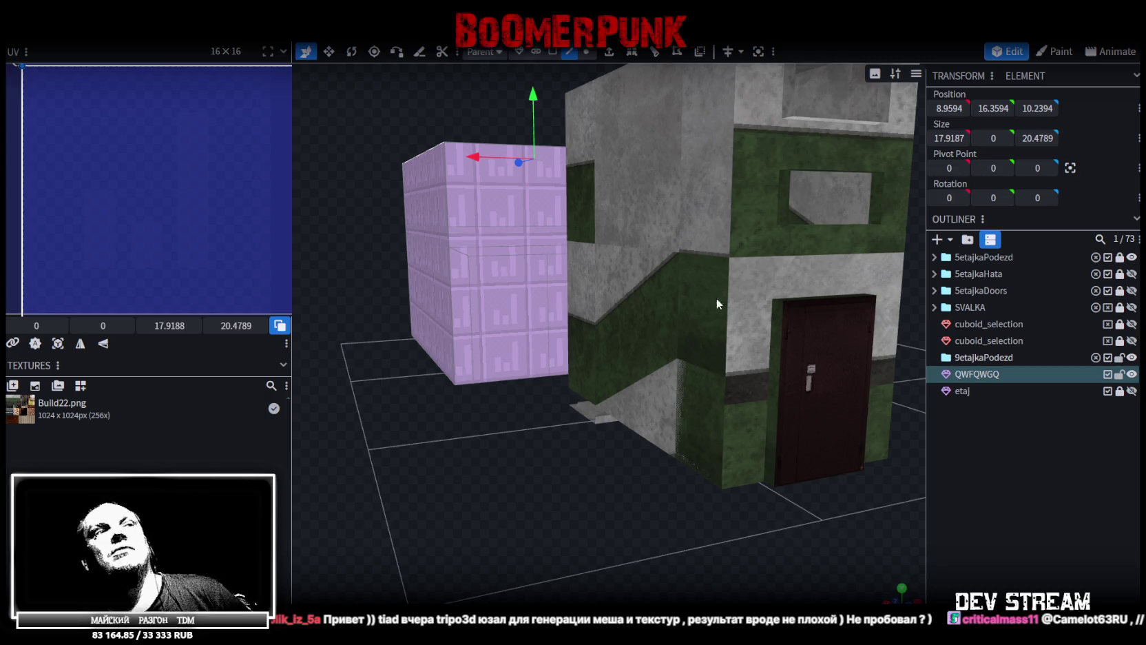
scroll(674, 344, up, 3)
scroll(606, 403, down, 5)
mouse_move(553, 471)
mouse_down()
mouse_move(585, 489)
mouse_move(587, 507)
mouse_up()
scroll(618, 504, up, 3)
mouse_move(571, 245)
mouse_down()
mouse_move(545, 488)
mouse_move(456, 445)
mouse_move(694, 385)
mouse_move(486, 411)
mouse_move(473, 398)
mouse_move(750, 396)
mouse_move(666, 431)
mouse_move(723, 404)
mouse_move(705, 401)
mouse_move(692, 423)
mouse_move(781, 459)
mouse_move(751, 508)
mouse_move(790, 498)
mouse_up()
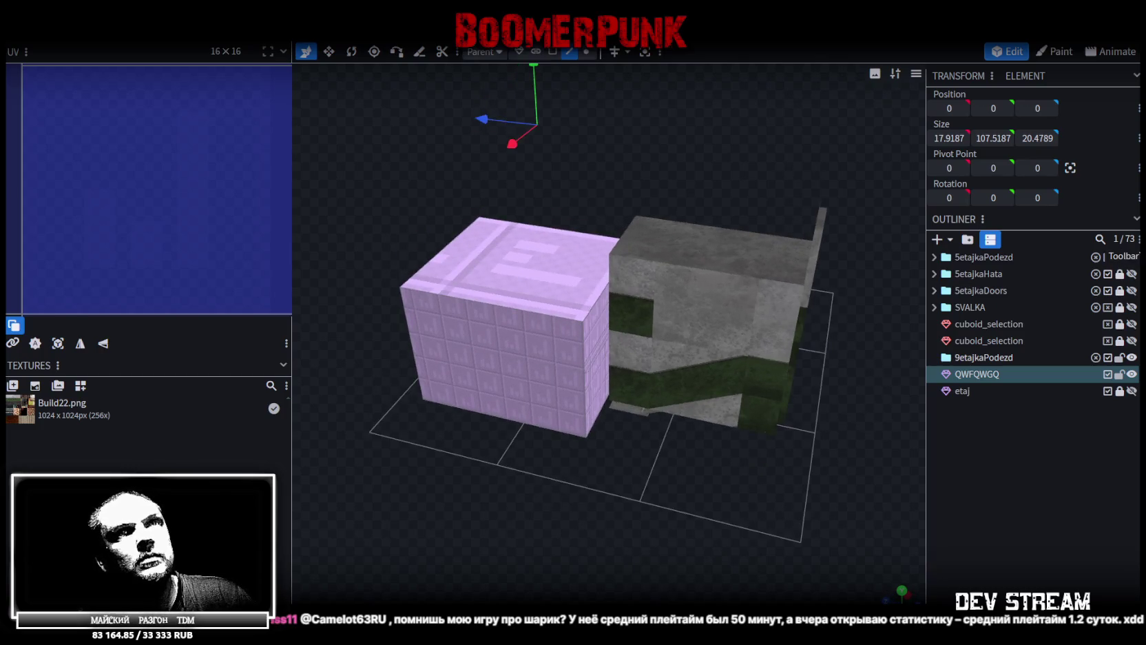
click(1132, 256)
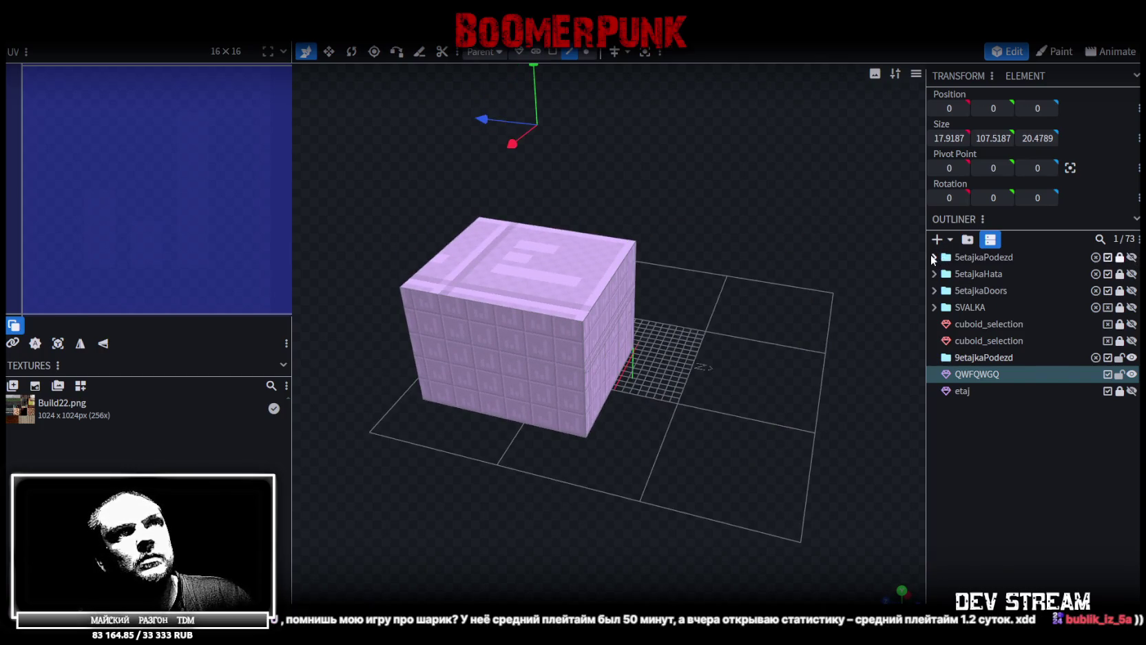
Expand 5etajkaPodezd and make its 5etajka_1stFloor piece visible
click(933, 257)
click(1131, 274)
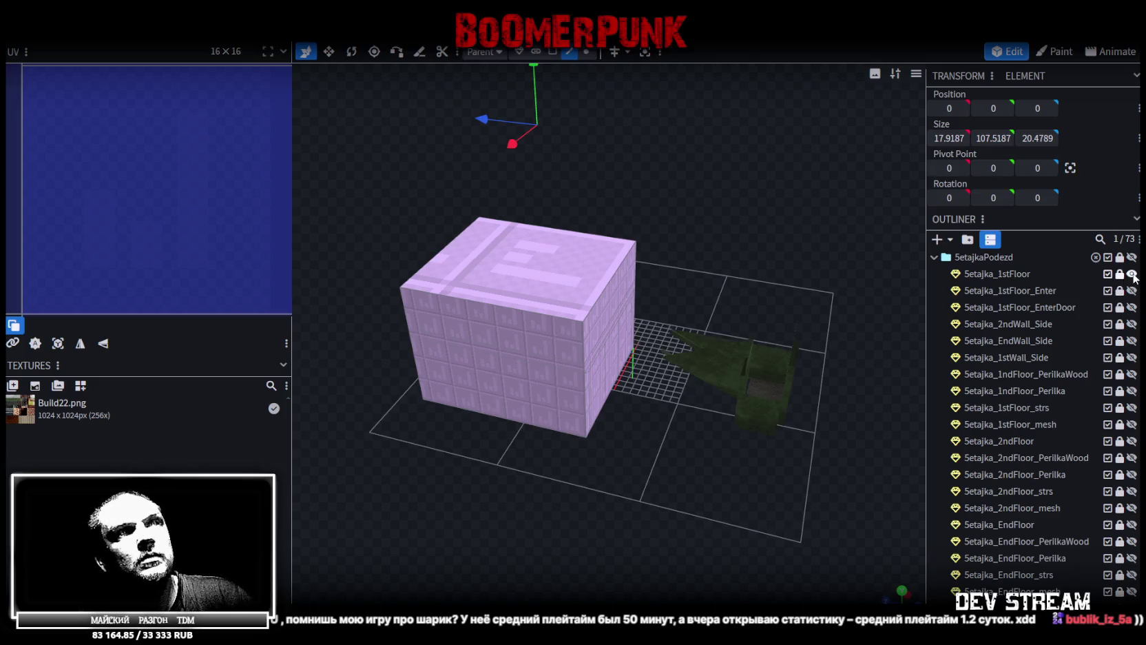
mouse_move(750, 356)
mouse_down()
mouse_move(699, 206)
mouse_move(620, 214)
mouse_move(688, 256)
mouse_move(757, 263)
mouse_up()
scroll(579, 225, up, 3)
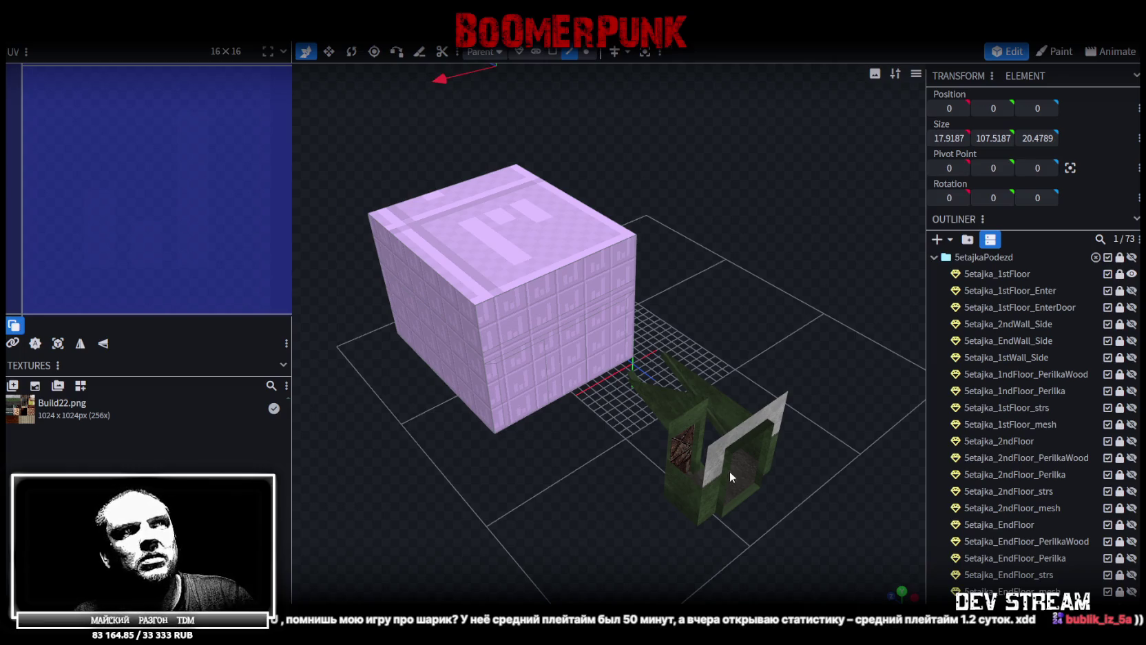
drag(806, 360, 786, 320)
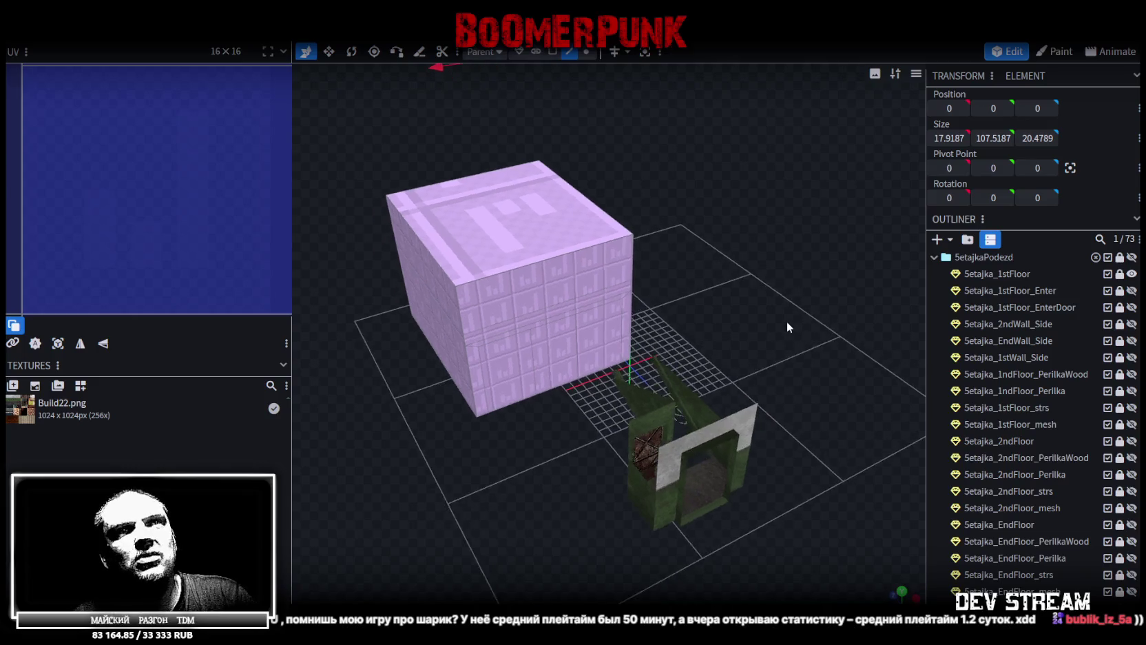
Unlock and duplicate 5etajka_1stFloor, placing the copy below 9etajkaPodezd at top level
click(1120, 274)
click(1006, 273)
key(ctrl+d)
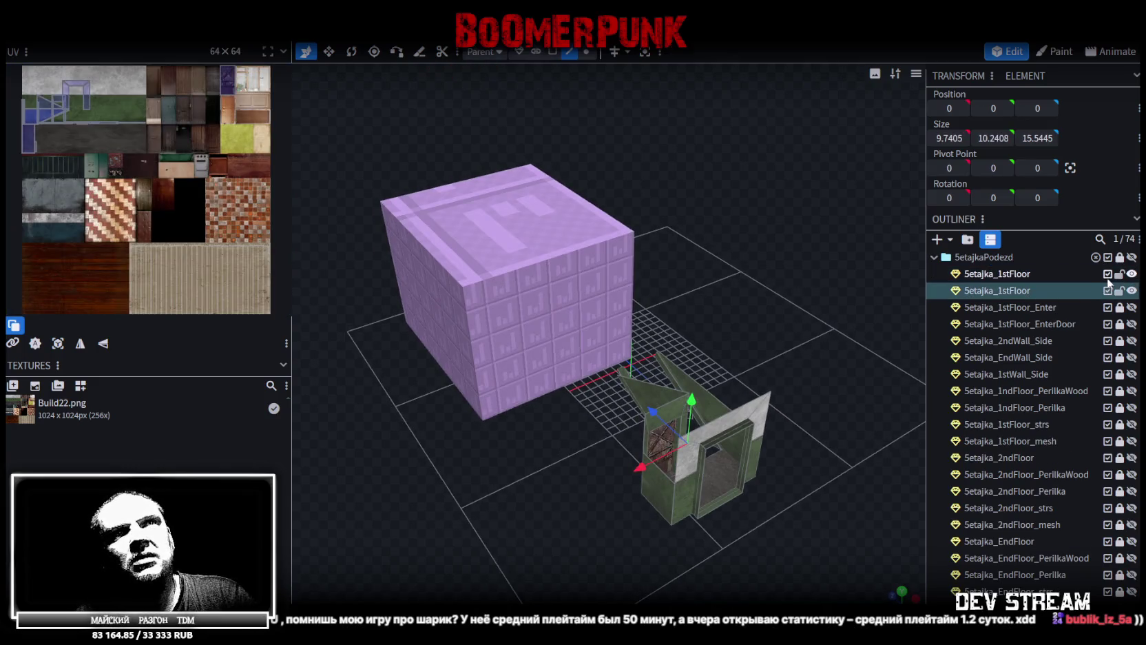
drag(1011, 292, 1005, 262)
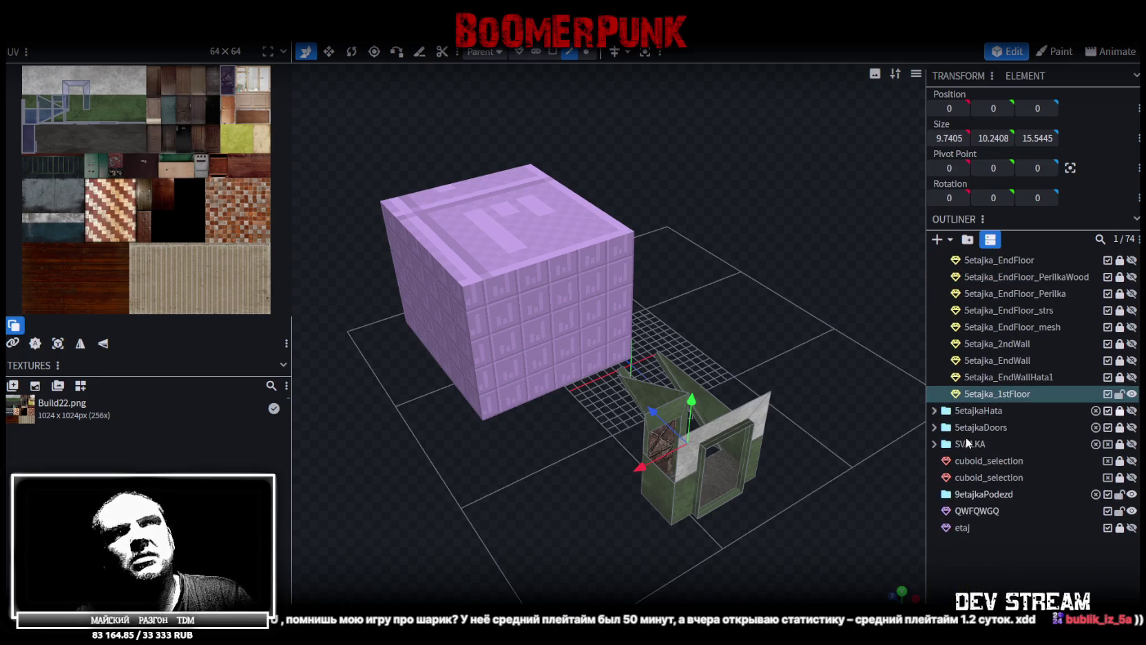
mouse_move(983, 400)
mouse_down()
mouse_move(945, 486)
mouse_move(960, 510)
mouse_up()
mouse_move(845, 465)
mouse_down()
mouse_move(754, 351)
mouse_move(763, 338)
mouse_move(724, 365)
mouse_move(737, 412)
mouse_up()
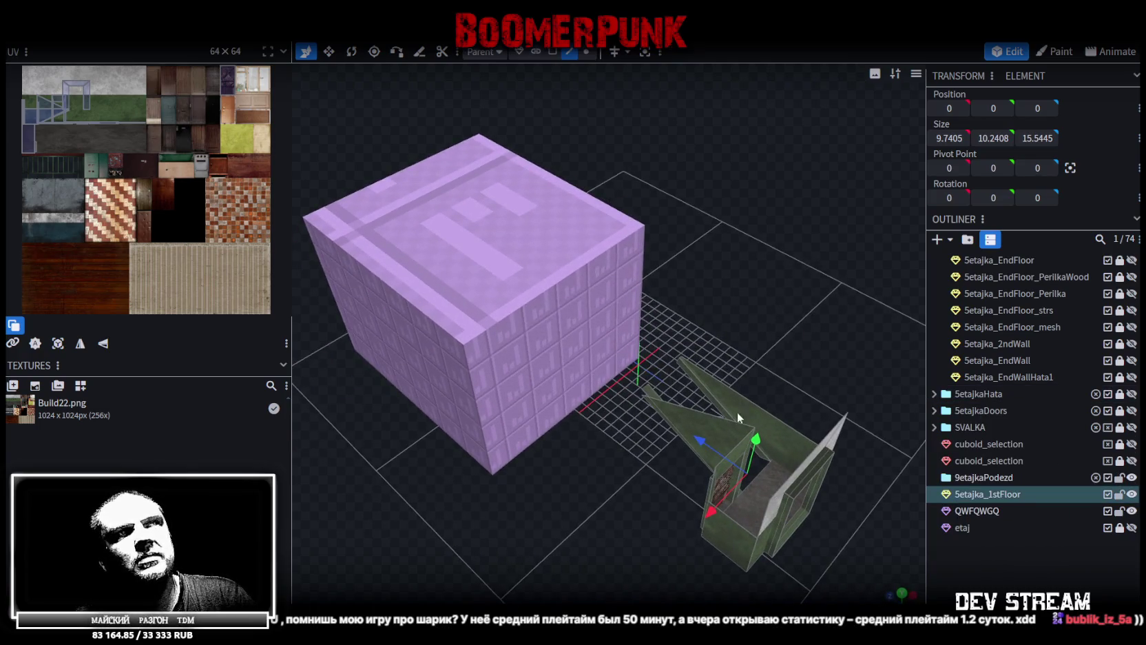
Move the floor copy 20 units along Z and 1 up, then merge overlapping vertices
click(552, 52)
drag(696, 439, 531, 311)
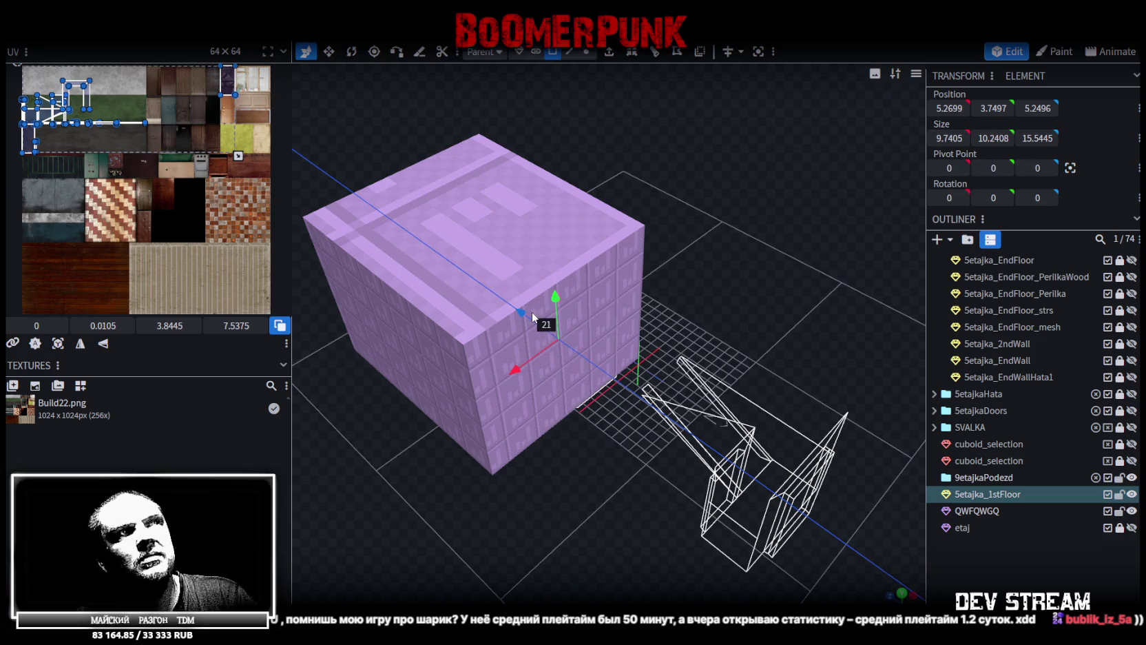
key(Escape)
key(KP_1)
scroll(704, 392, up, 3)
mouse_move(704, 392)
mouse_down()
mouse_move(725, 346)
mouse_move(741, 362)
mouse_move(595, 423)
mouse_move(659, 423)
mouse_move(624, 409)
mouse_move(565, 411)
mouse_move(646, 413)
mouse_up()
scroll(645, 412, up, 3)
mouse_move(611, 246)
mouse_down()
mouse_move(615, 229)
mouse_move(621, 241)
mouse_up()
click(555, 170)
Look down into the box from above and select its top face
mouse_move(620, 385)
mouse_down()
mouse_move(666, 477)
mouse_move(676, 444)
mouse_move(649, 451)
mouse_move(630, 526)
mouse_move(651, 510)
mouse_up()
scroll(694, 506, down, 2)
scroll(694, 506, up, 1)
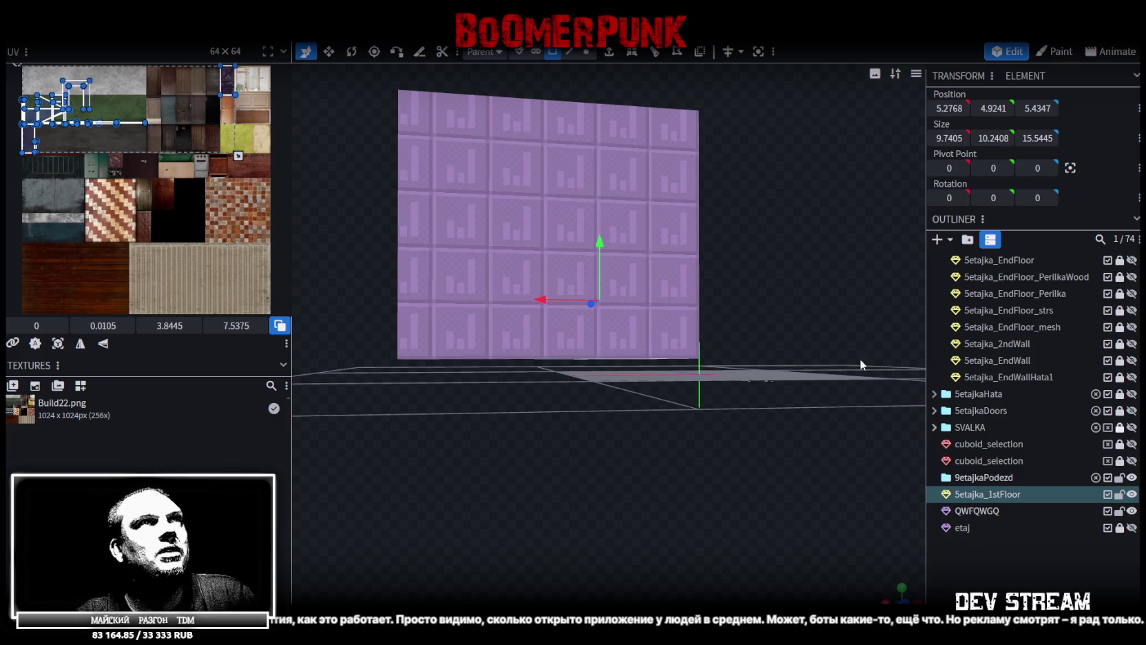
scroll(826, 334, up, 3)
mouse_move(826, 334)
mouse_down()
mouse_move(660, 473)
mouse_move(602, 455)
mouse_up()
scroll(753, 427, down, 5)
mouse_move(753, 427)
mouse_down()
mouse_move(755, 518)
mouse_move(794, 430)
mouse_move(835, 444)
mouse_up()
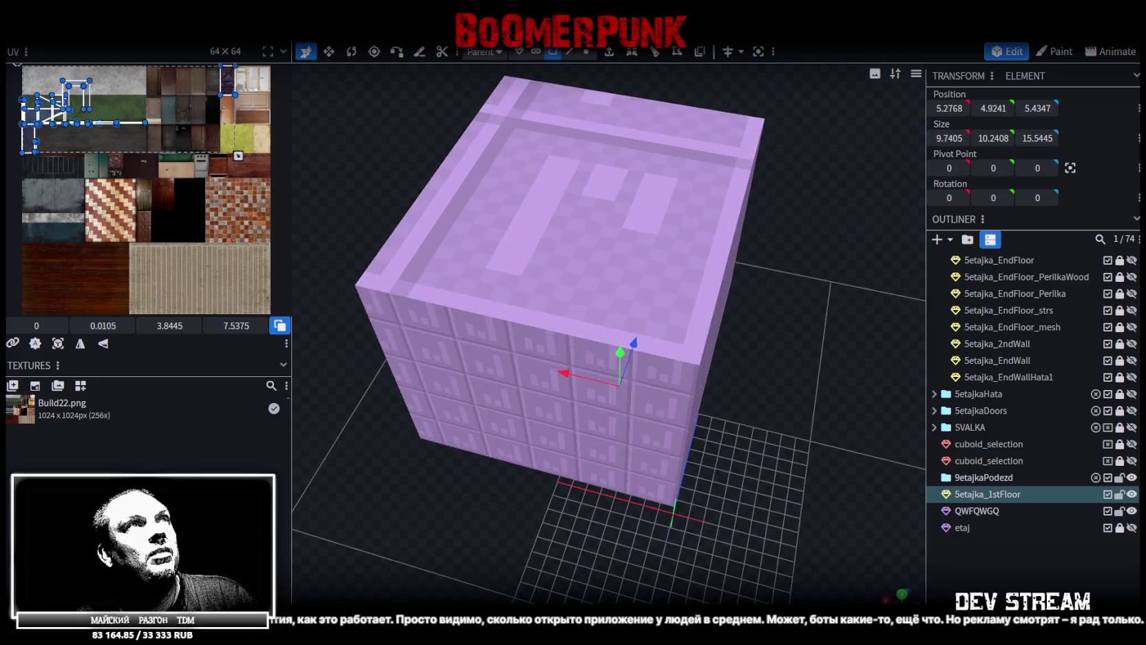
click(639, 248)
Inspect the room inside the box, selecting the floor copy and a box face
click(680, 241)
mouse_move(756, 308)
mouse_down()
mouse_move(633, 397)
mouse_move(546, 367)
mouse_move(438, 449)
mouse_move(510, 387)
mouse_up()
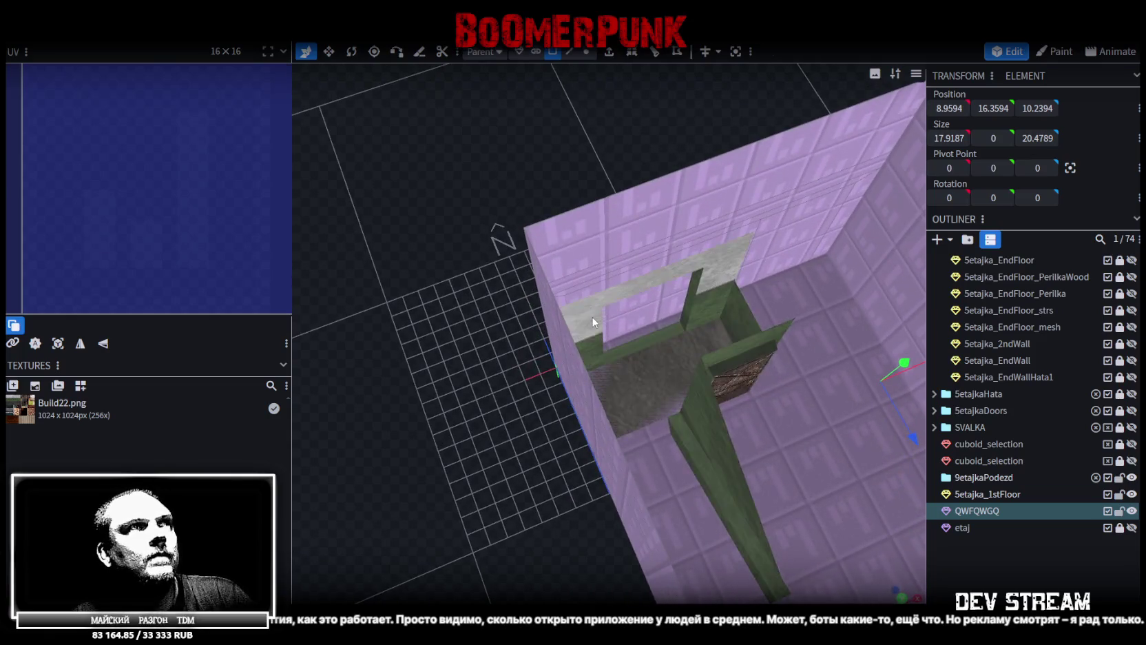
click(620, 359)
mouse_move(488, 191)
mouse_down()
mouse_move(444, 226)
mouse_move(441, 217)
mouse_move(769, 167)
mouse_move(525, 358)
mouse_move(741, 420)
mouse_move(700, 337)
mouse_move(481, 477)
mouse_move(396, 458)
mouse_move(380, 467)
mouse_move(554, 242)
mouse_move(579, 198)
mouse_move(560, 176)
mouse_move(574, 164)
mouse_move(575, 201)
mouse_move(577, 173)
mouse_move(578, 192)
mouse_move(526, 197)
mouse_move(567, 179)
mouse_move(591, 184)
mouse_move(588, 210)
mouse_move(597, 188)
mouse_move(578, 177)
mouse_move(501, 186)
mouse_move(686, 232)
mouse_move(653, 185)
mouse_move(742, 249)
mouse_move(710, 241)
mouse_move(719, 243)
mouse_up()
click(526, 357)
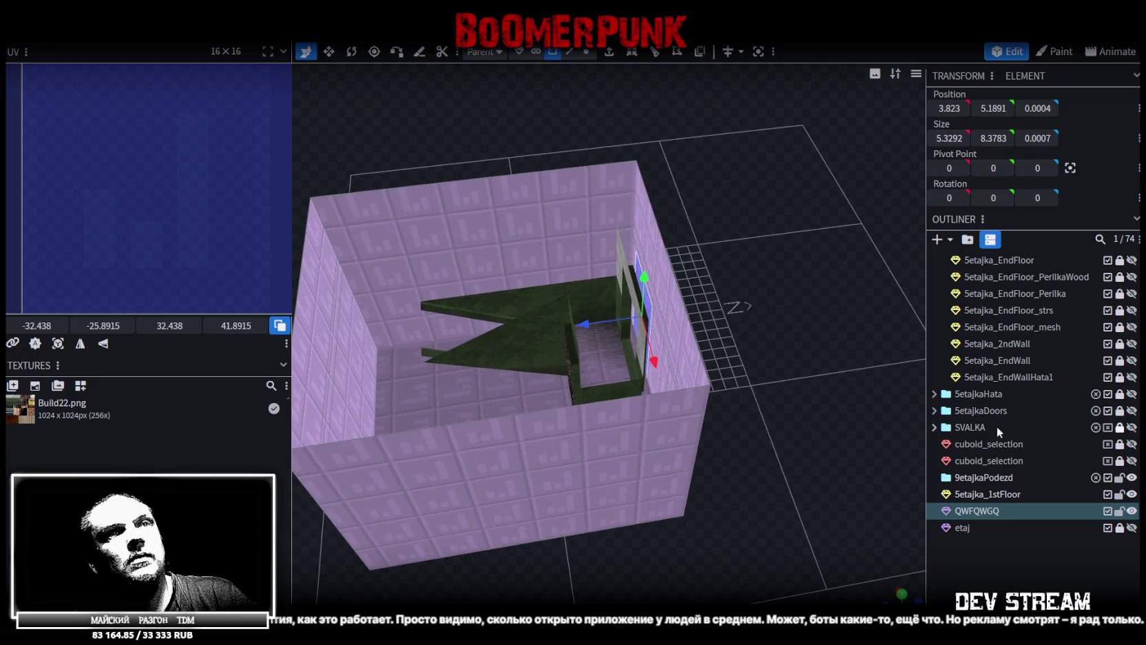
Lock and hide the 5etajka_1stFloor copy, then select the box's floor and back-wall panel
click(1120, 496)
click(1132, 494)
click(516, 359)
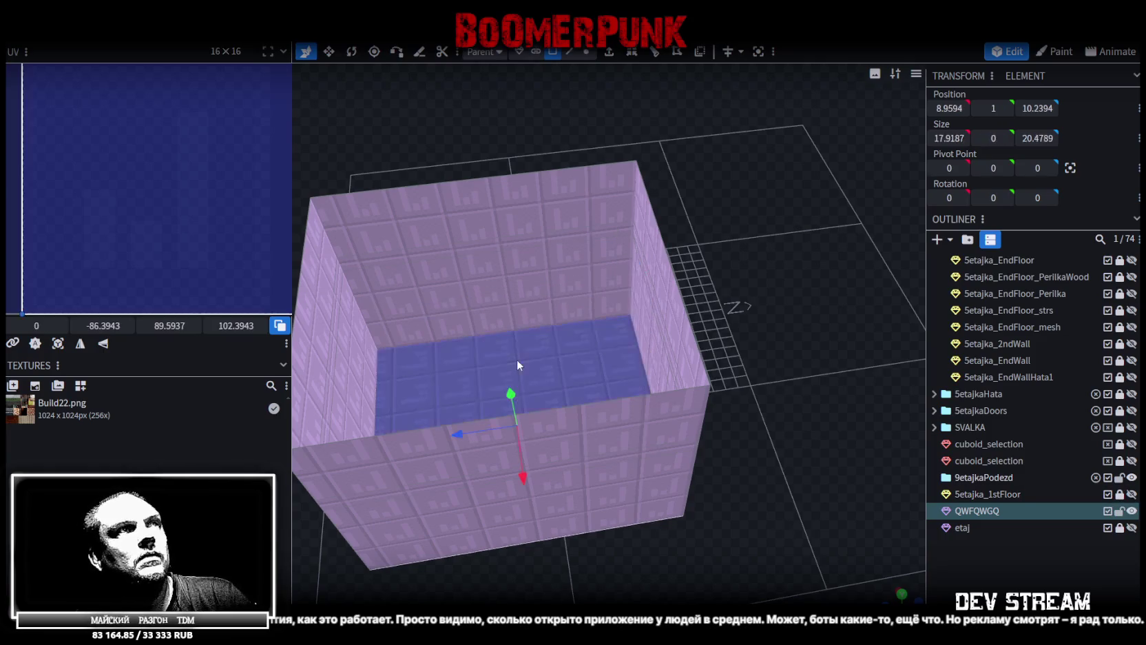
mouse_move(749, 383)
mouse_down()
mouse_move(784, 354)
mouse_move(758, 313)
mouse_up()
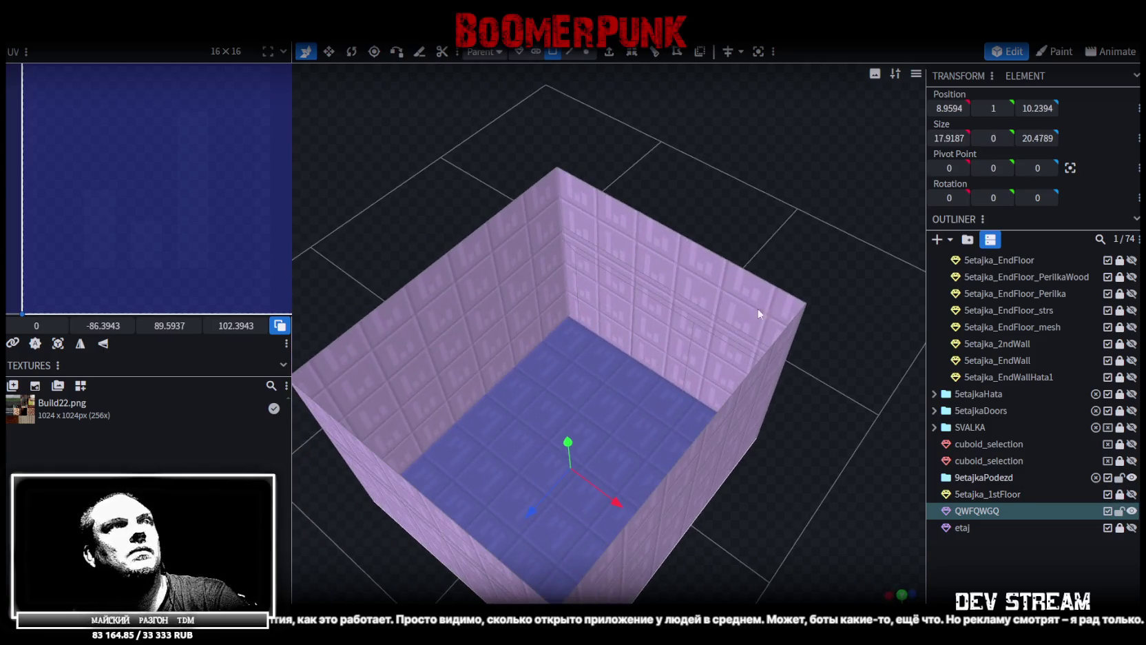
click(607, 299)
mouse_move(695, 197)
mouse_down()
mouse_move(790, 173)
mouse_move(712, 163)
mouse_move(488, 180)
mouse_move(759, 183)
mouse_move(625, 68)
mouse_up()
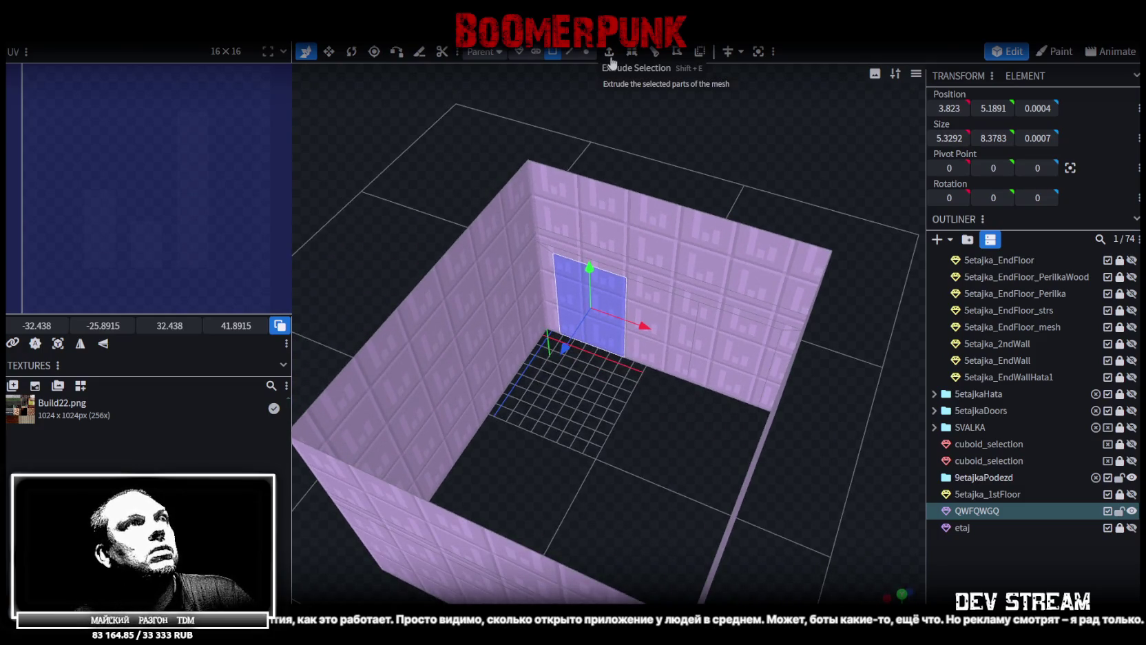
Extrude the back-wall panel and push it 2 units along Z
click(611, 60)
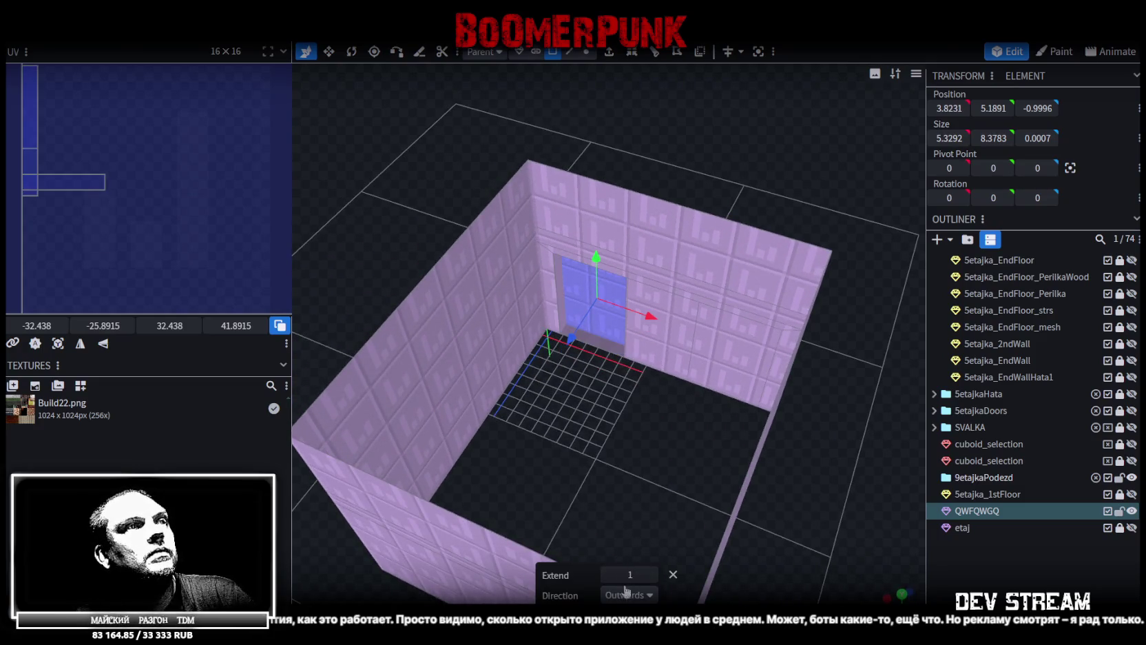
key(z)
key(z)
key(z)
key(z)
mouse_move(630, 423)
mouse_down()
mouse_move(586, 427)
mouse_move(595, 420)
mouse_up()
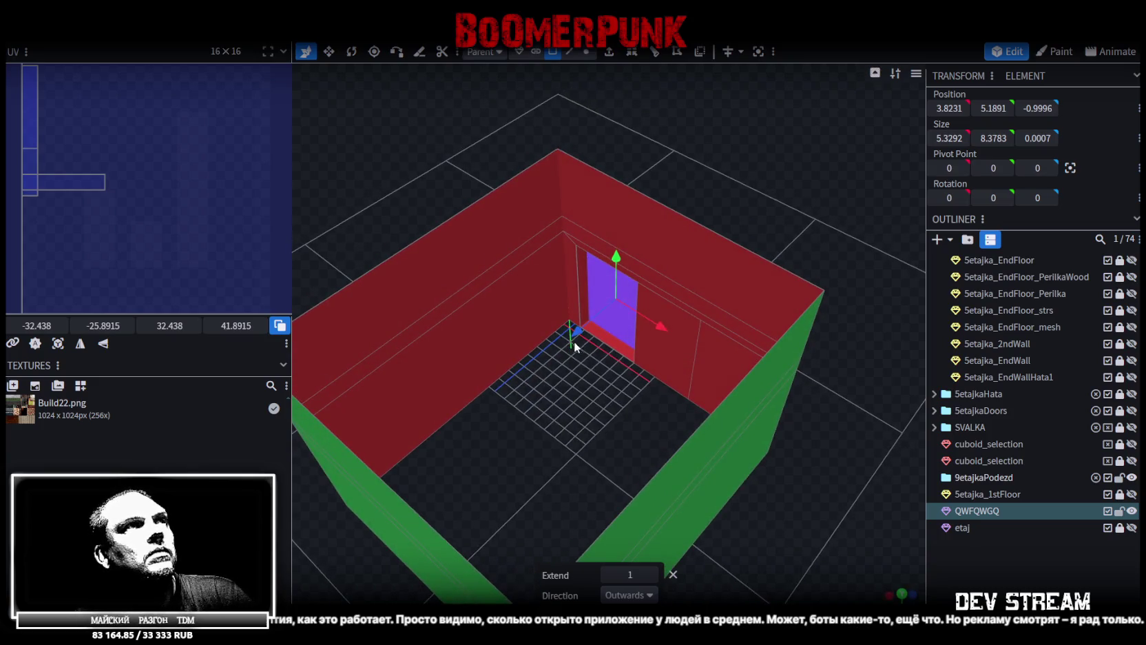
drag(573, 334, 546, 349)
mouse_move(582, 436)
mouse_down()
mouse_move(587, 460)
mouse_move(667, 451)
mouse_move(659, 442)
mouse_up()
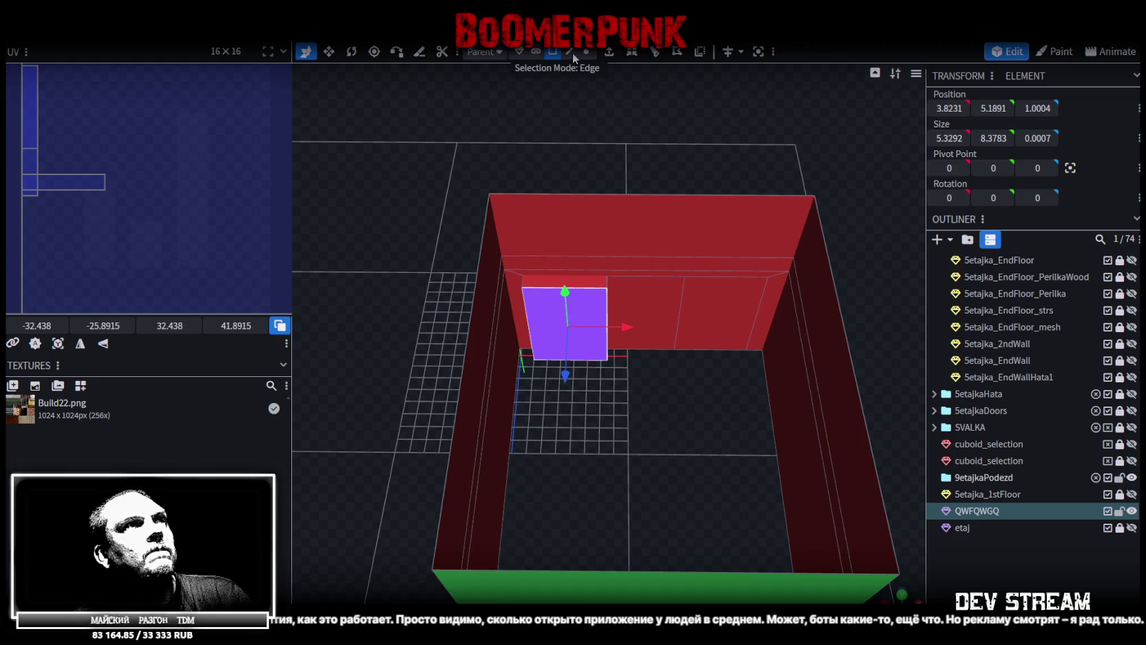
mouse_move(620, 220)
mouse_down()
mouse_move(606, 431)
mouse_move(462, 426)
mouse_move(595, 194)
mouse_up()
Extrude the face again, push it 2 units along Z, and widen it 2 units along X
click(609, 52)
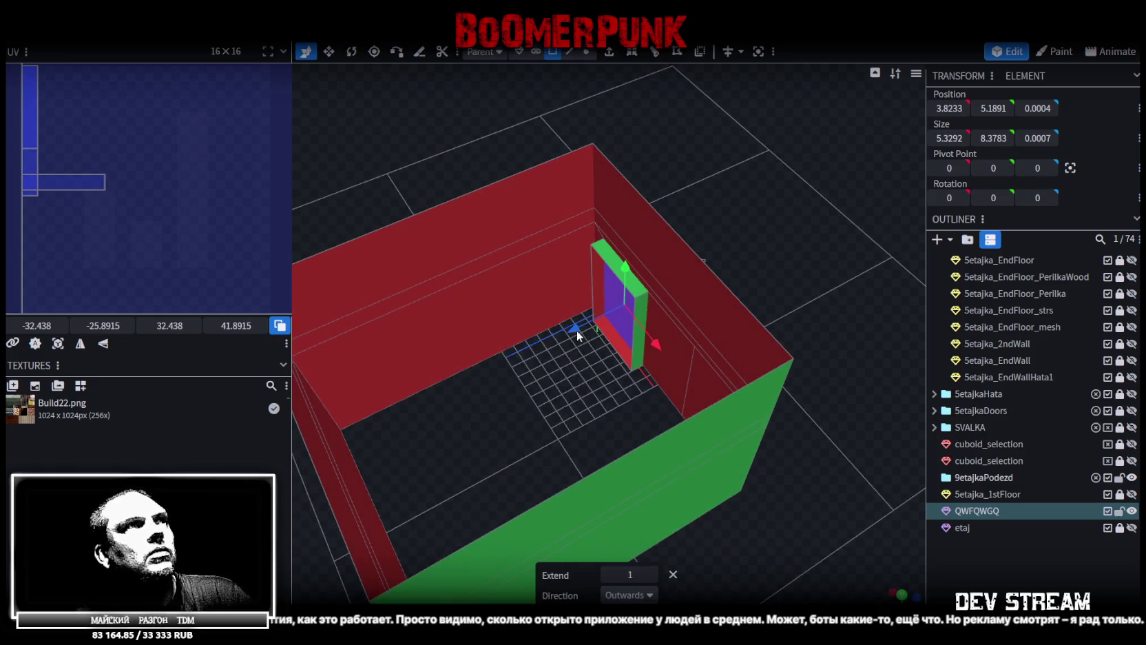
drag(562, 333, 543, 340)
mouse_move(563, 400)
mouse_down()
mouse_move(648, 428)
mouse_move(650, 343)
mouse_move(635, 334)
mouse_up()
key(v)
mouse_move(621, 473)
mouse_down()
mouse_move(722, 485)
mouse_move(717, 501)
mouse_move(736, 461)
mouse_move(594, 490)
mouse_move(503, 438)
mouse_move(552, 439)
mouse_up()
In edge mode, select the piece's and inner wall's top edges and edit their Y position
click(571, 54)
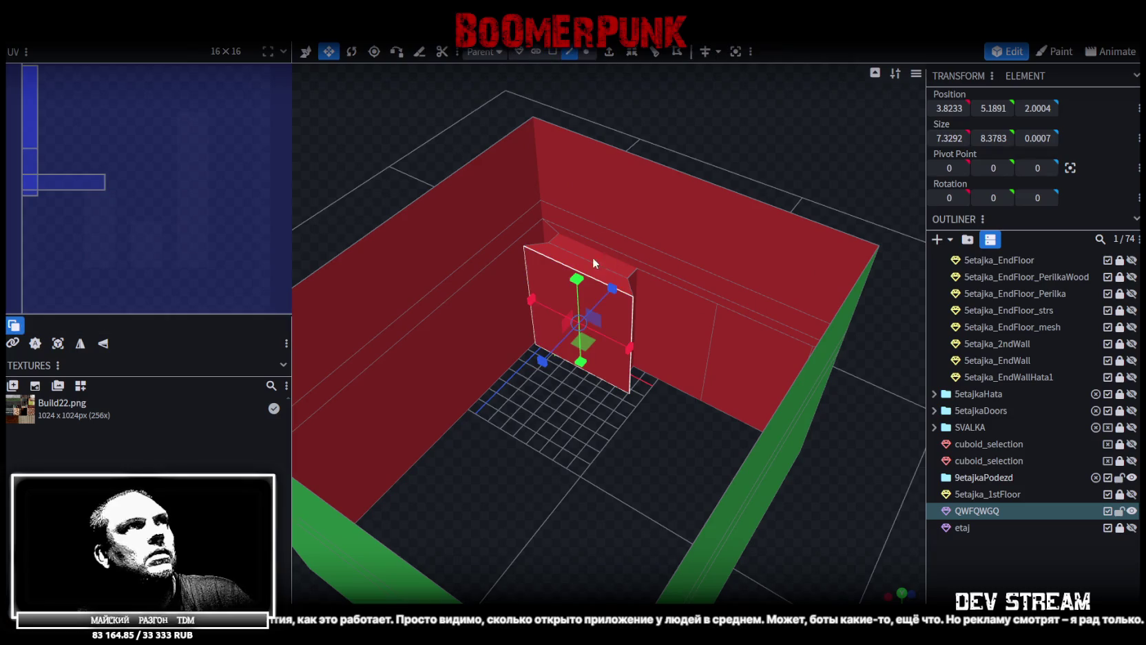
click(592, 275)
drag(584, 486, 612, 451)
key(v)
click(644, 239)
click(987, 107)
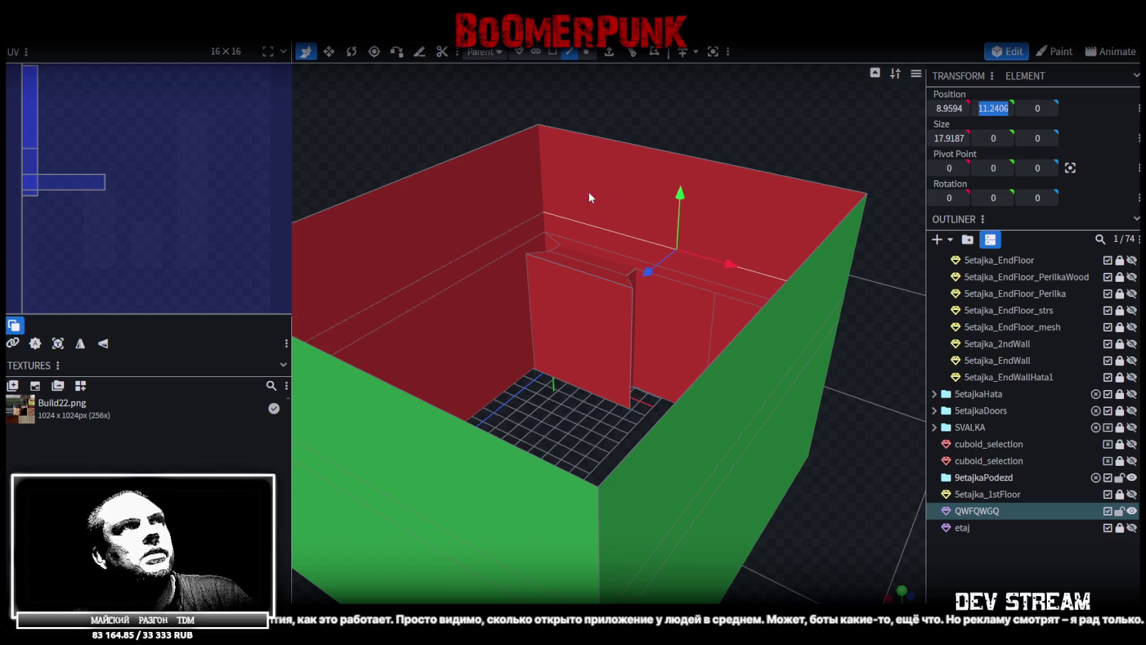
Select the inner vertical panel and nudge it one unit back and forth along Z
click(574, 273)
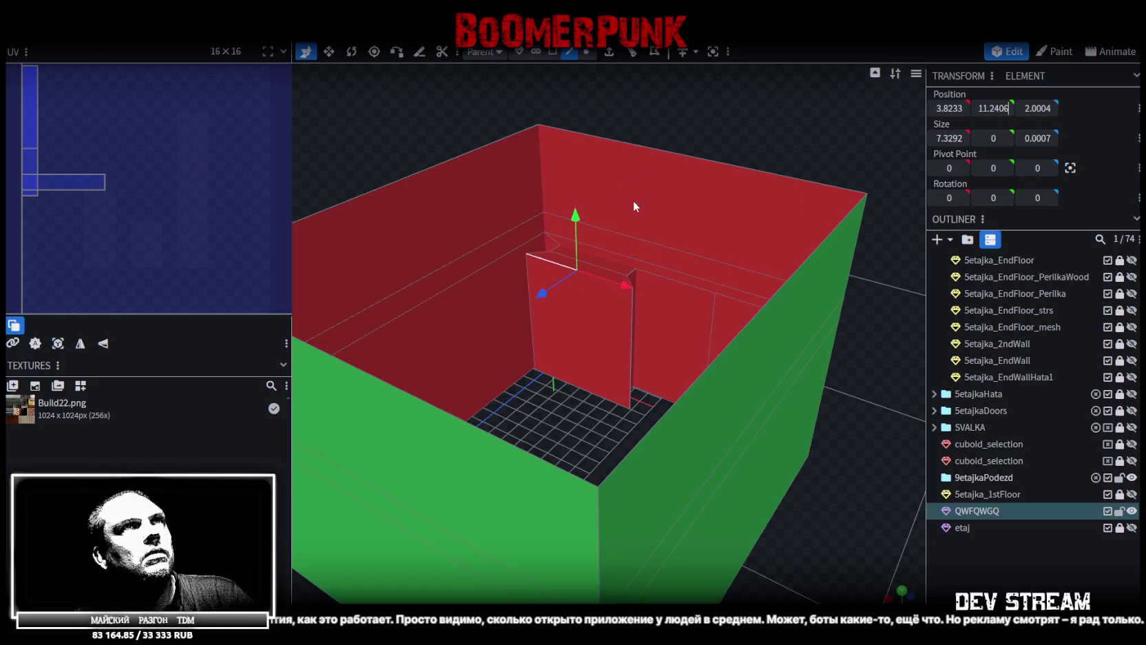
mouse_move(716, 111)
mouse_down()
mouse_move(659, 122)
mouse_move(709, 149)
mouse_move(720, 175)
mouse_up()
click(579, 297)
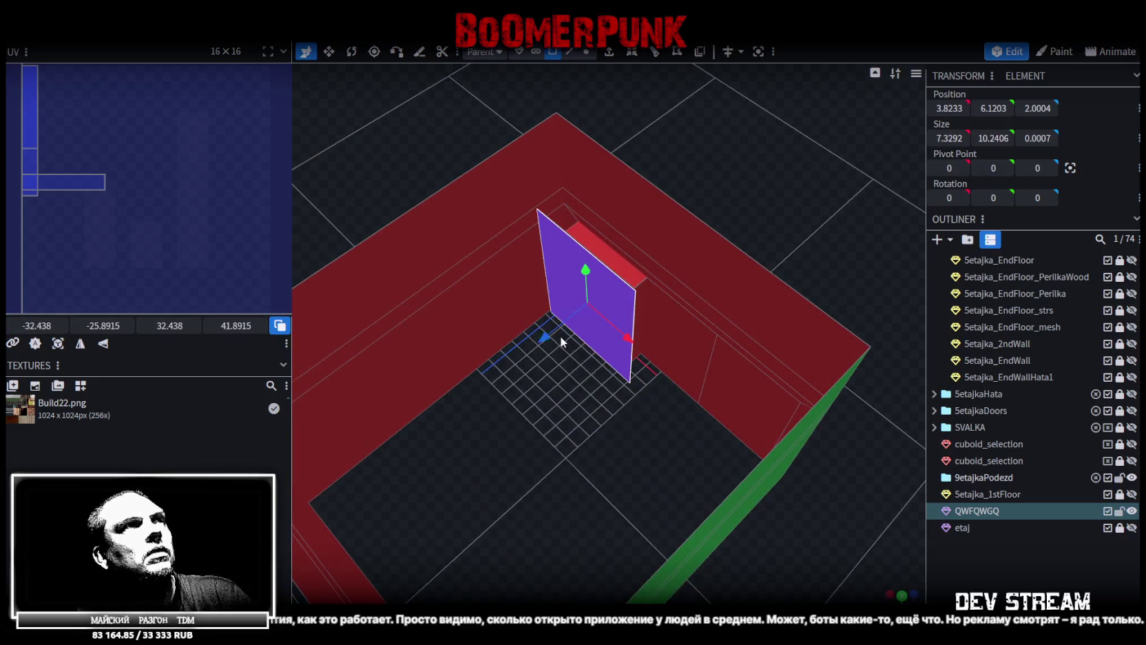
drag(544, 331, 564, 321)
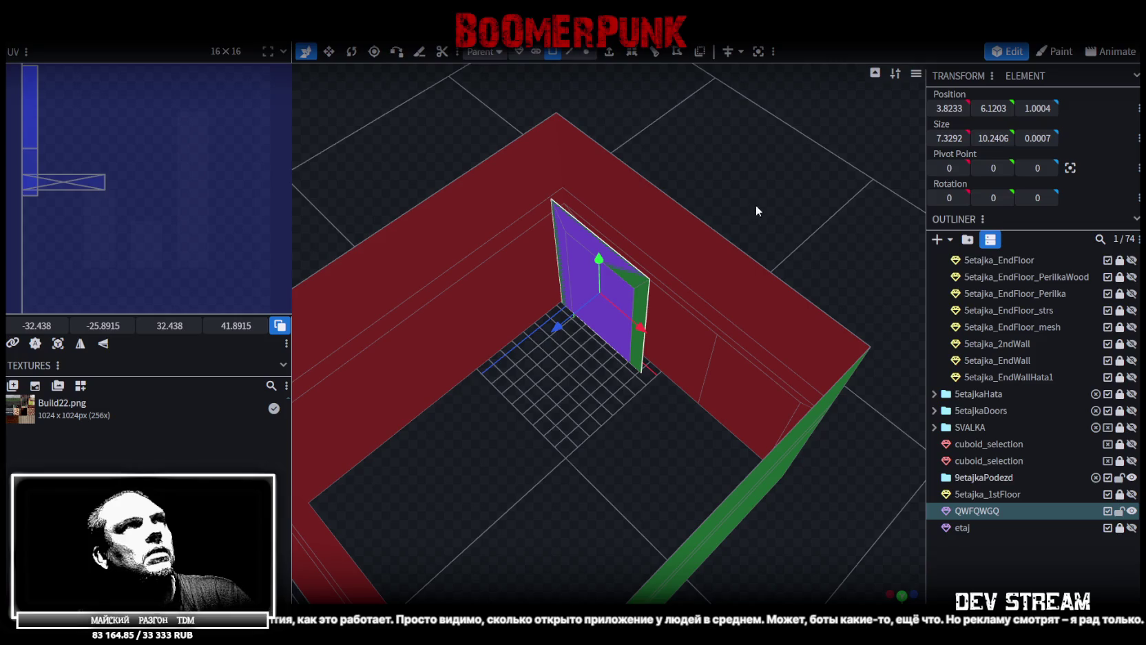
mouse_move(561, 326)
mouse_down()
mouse_move(544, 336)
mouse_move(613, 306)
mouse_move(611, 376)
mouse_up()
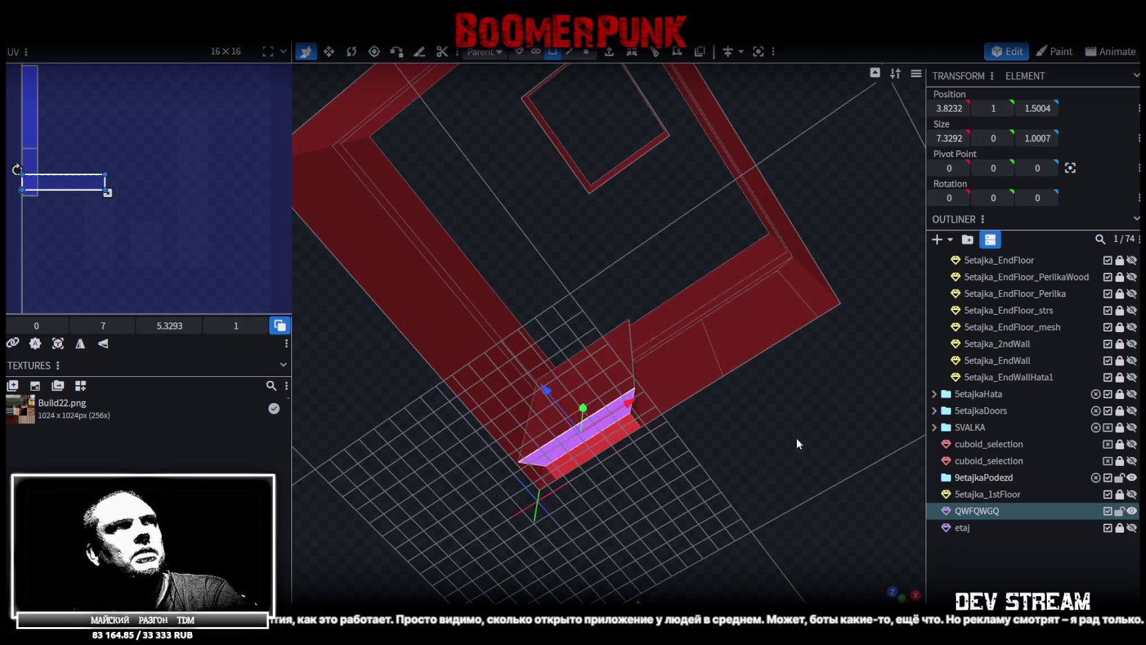
mouse_move(824, 413)
mouse_down()
mouse_move(688, 392)
mouse_move(626, 288)
mouse_up()
drag(543, 341, 561, 326)
scroll(636, 188, down, 3)
Extrude the panel into a long box about 20 units along Z
click(603, 55)
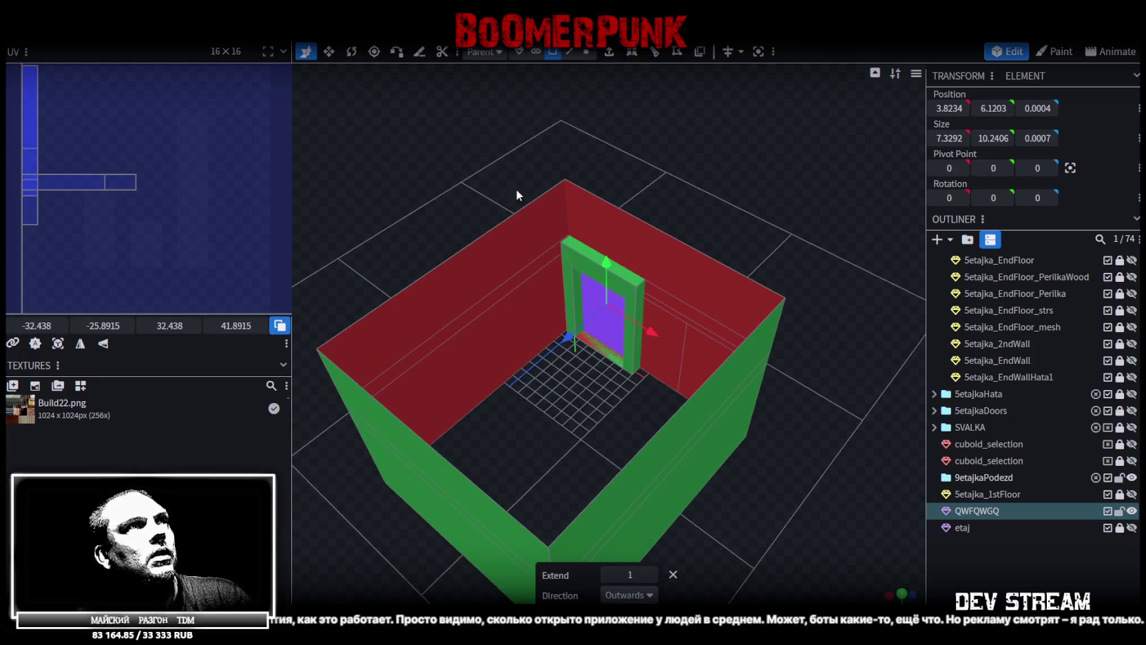
mouse_move(520, 368)
mouse_down()
mouse_move(344, 503)
mouse_move(436, 370)
mouse_move(379, 413)
mouse_up()
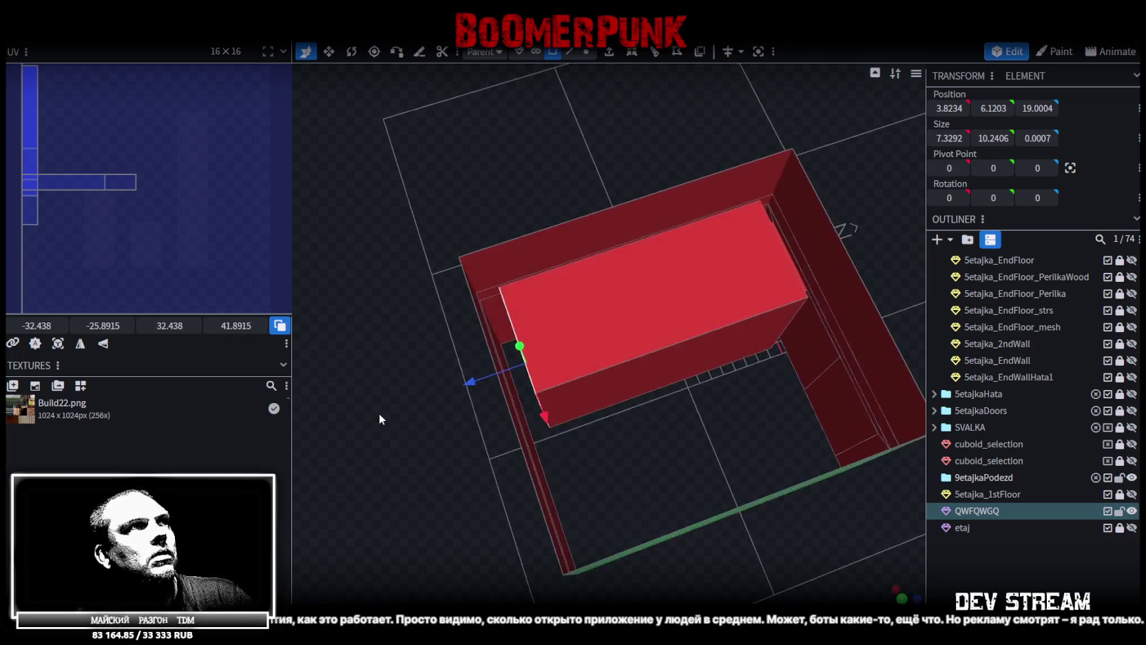
scroll(382, 402, up, 3)
mouse_move(443, 380)
mouse_down()
mouse_move(430, 383)
mouse_move(682, 423)
mouse_move(663, 307)
mouse_move(677, 398)
mouse_move(734, 428)
mouse_move(748, 480)
mouse_move(774, 394)
mouse_move(710, 287)
mouse_up()
Inspect the new box from several angles, selecting its interior and wall panels
click(671, 313)
click(795, 289)
click(647, 314)
click(716, 358)
mouse_move(717, 358)
mouse_down()
mouse_move(843, 416)
mouse_move(547, 336)
mouse_move(711, 416)
mouse_move(687, 378)
mouse_up()
click(544, 333)
mouse_move(667, 241)
mouse_down()
mouse_move(613, 473)
mouse_move(657, 350)
mouse_up()
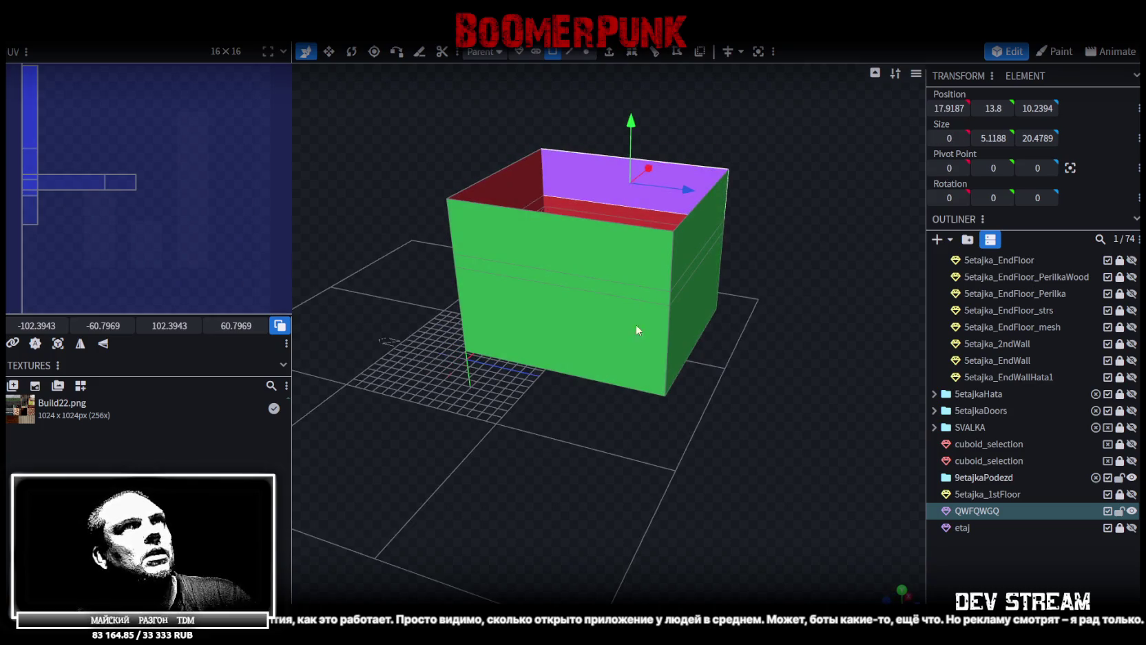
click(566, 237)
drag(710, 381, 524, 394)
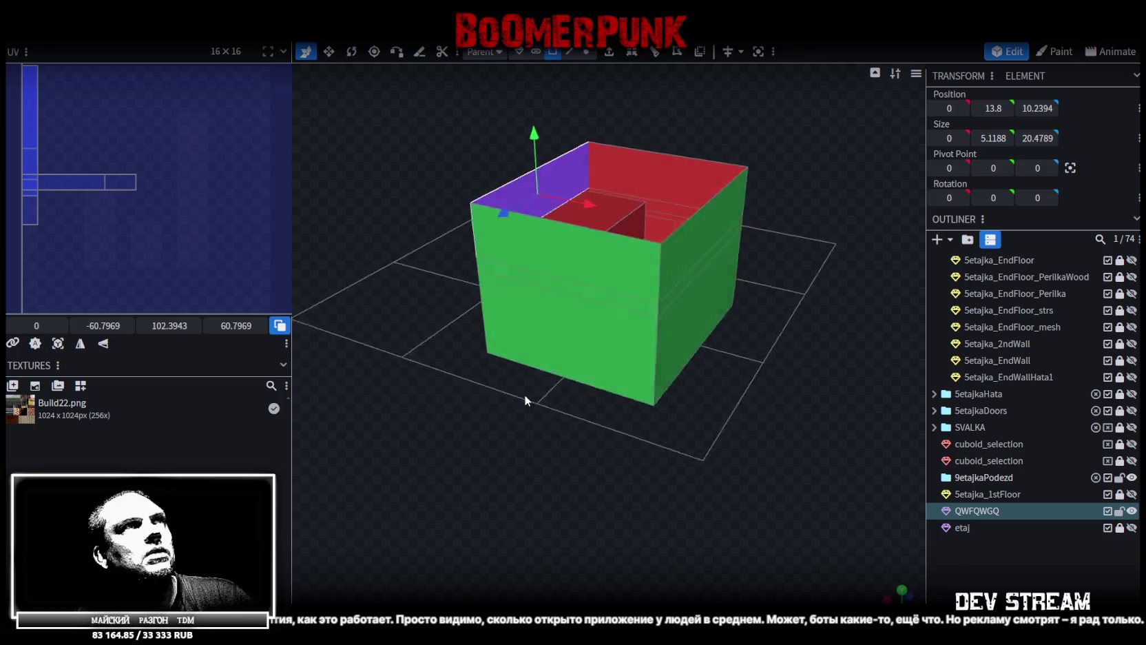
click(677, 235)
drag(676, 235, 761, 253)
mouse_move(850, 217)
mouse_down()
mouse_move(801, 412)
mouse_move(644, 247)
mouse_up()
Set the inner panel's X position to 17.9187/2 (8.9594), then nudge it 0.25 along negative X
click(644, 247)
drag(949, 108, 959, 108)
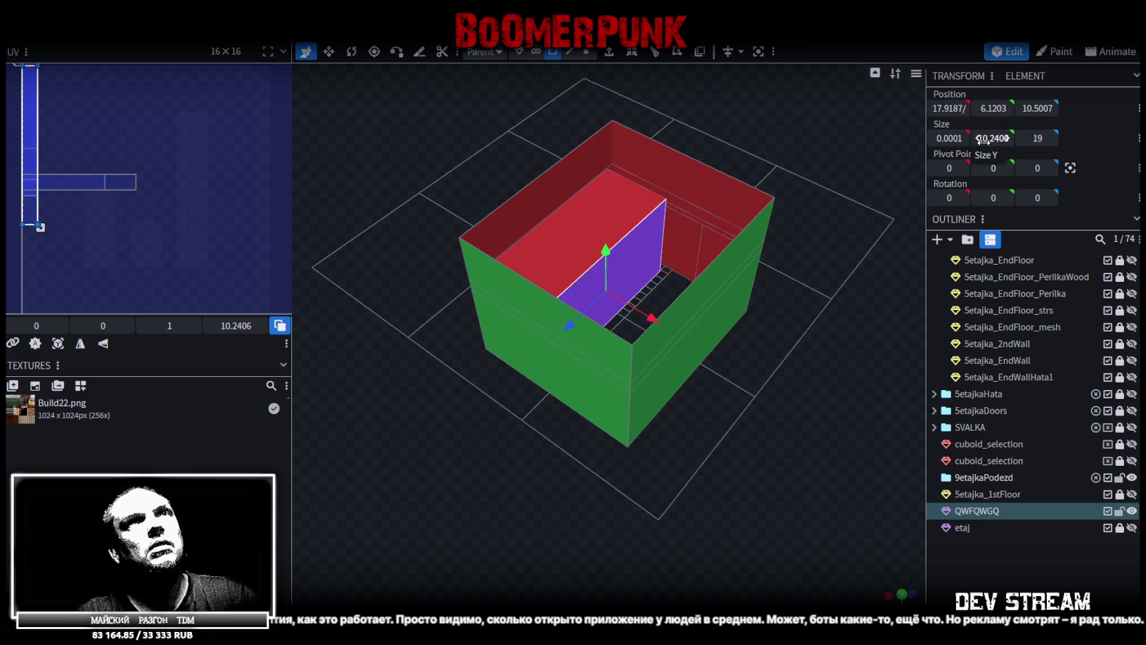
text(2)
key(Return)
mouse_move(511, 482)
mouse_down()
mouse_move(564, 542)
mouse_move(748, 450)
mouse_move(748, 528)
mouse_up()
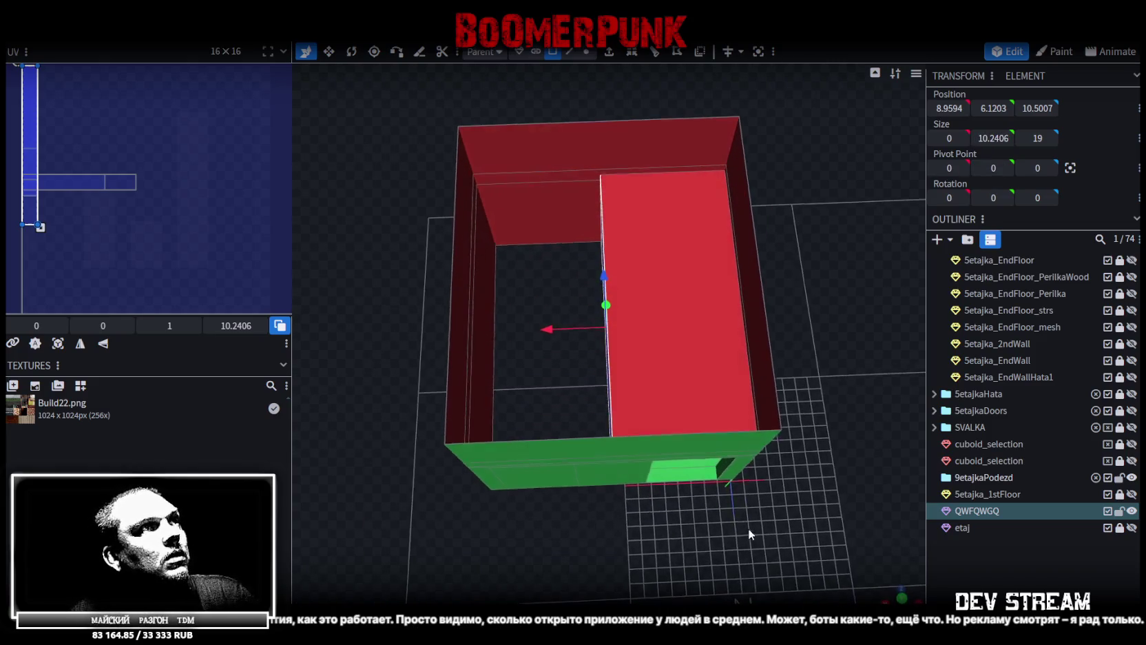
drag(548, 328, 676, 244)
Select the top face's front edge and loop cut the red box through its middle
click(553, 328)
mouse_move(731, 139)
mouse_down()
mouse_move(835, 121)
mouse_move(854, 103)
mouse_up()
click(568, 51)
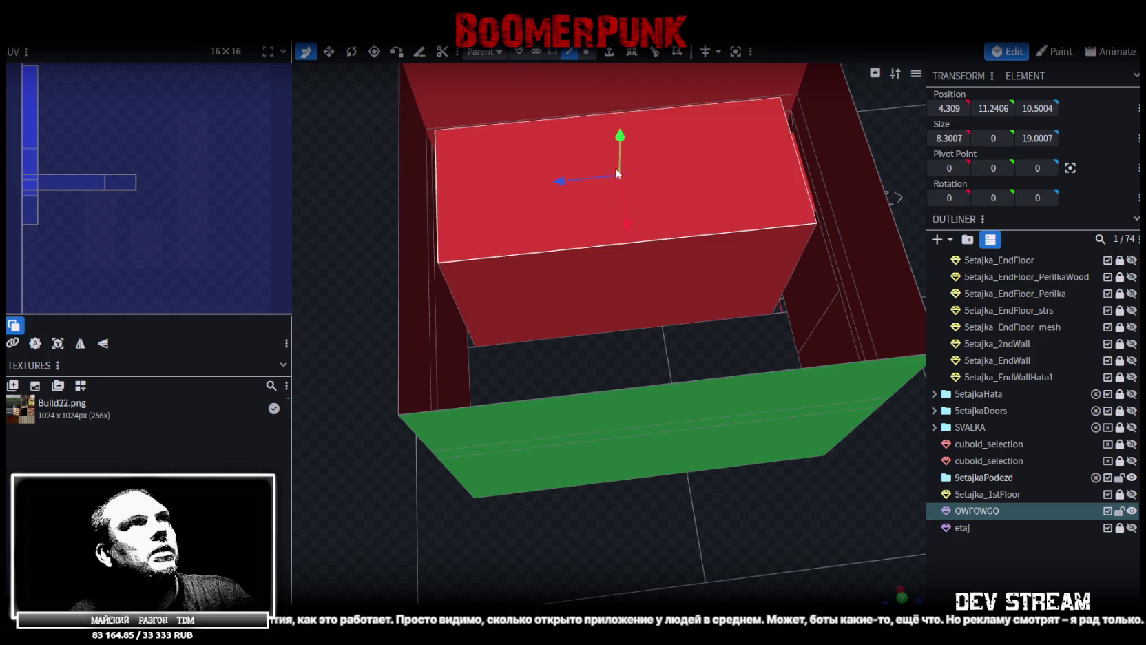
click(637, 239)
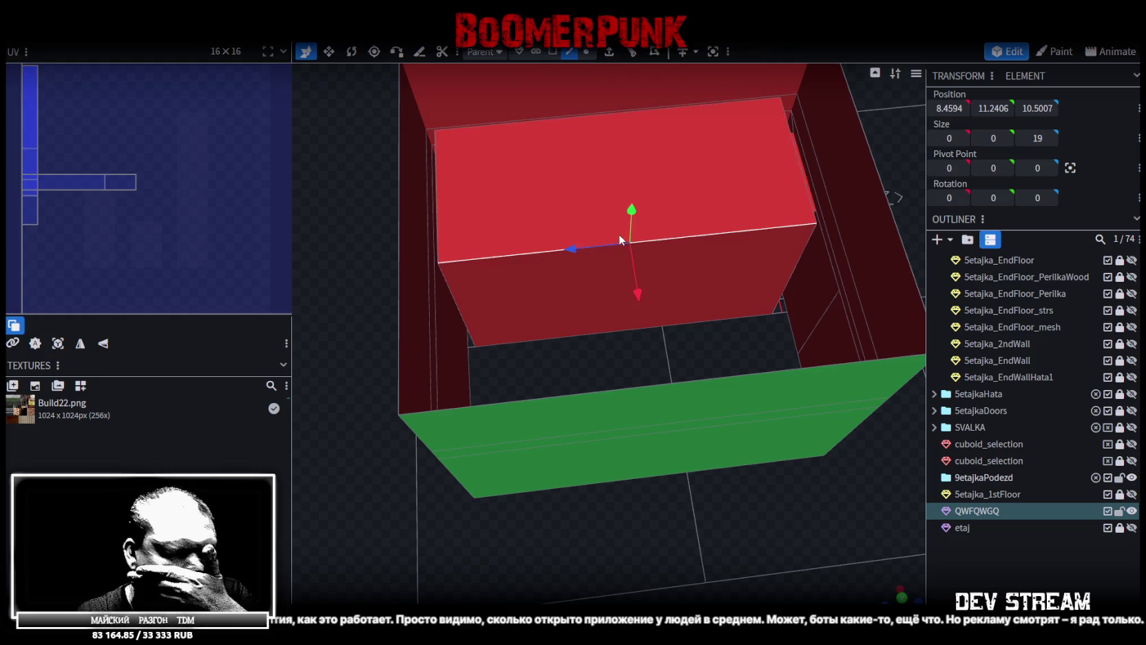
scroll(615, 230, down, 5)
mouse_move(764, 462)
mouse_down()
mouse_move(672, 482)
mouse_move(595, 461)
mouse_move(669, 503)
mouse_move(725, 513)
mouse_move(774, 482)
mouse_move(790, 441)
mouse_up()
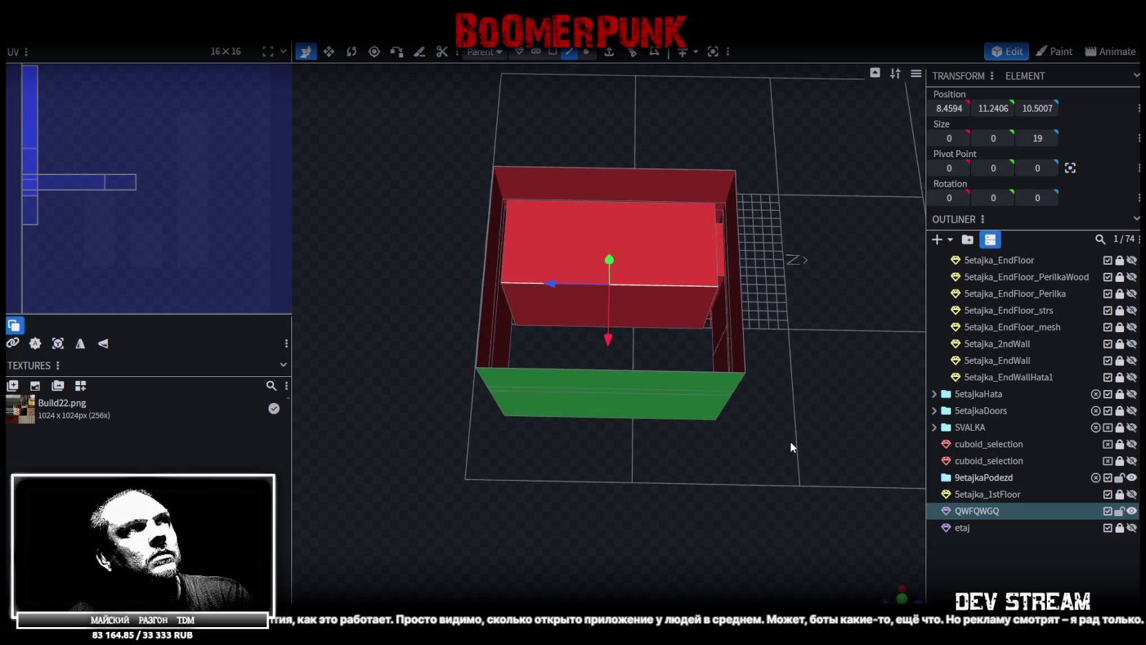
key(shift+r)
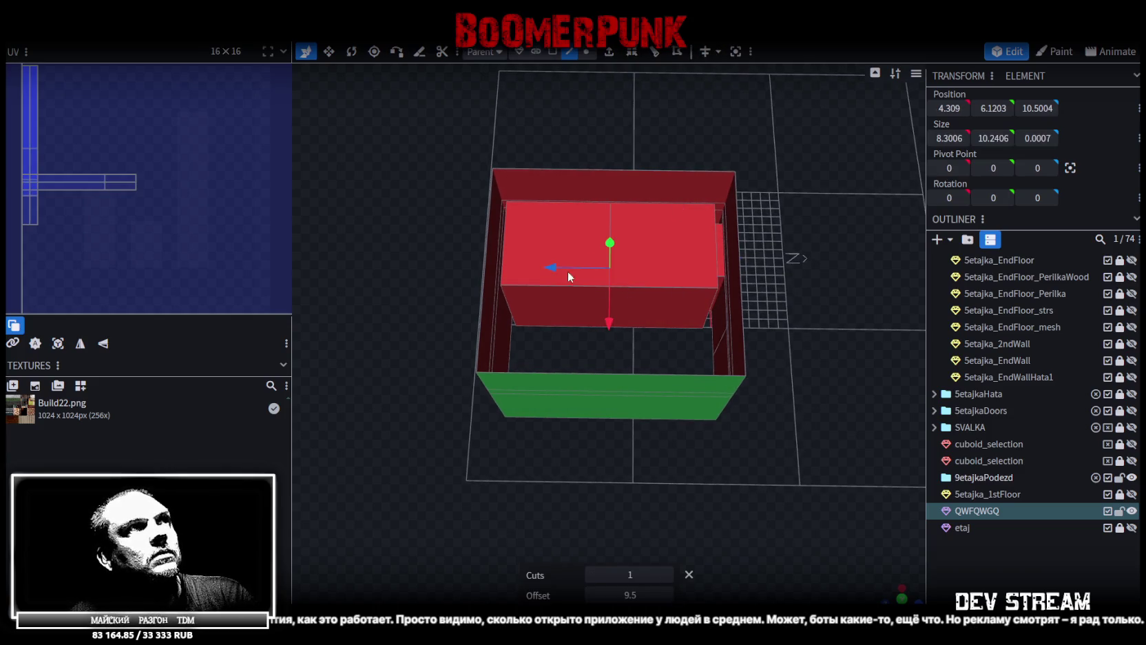
Slide the cut 4 units along Z, then redo the loop cut with Cuts set to 2
mouse_move(553, 267)
mouse_down()
mouse_move(515, 267)
mouse_move(523, 273)
mouse_up()
click(714, 292)
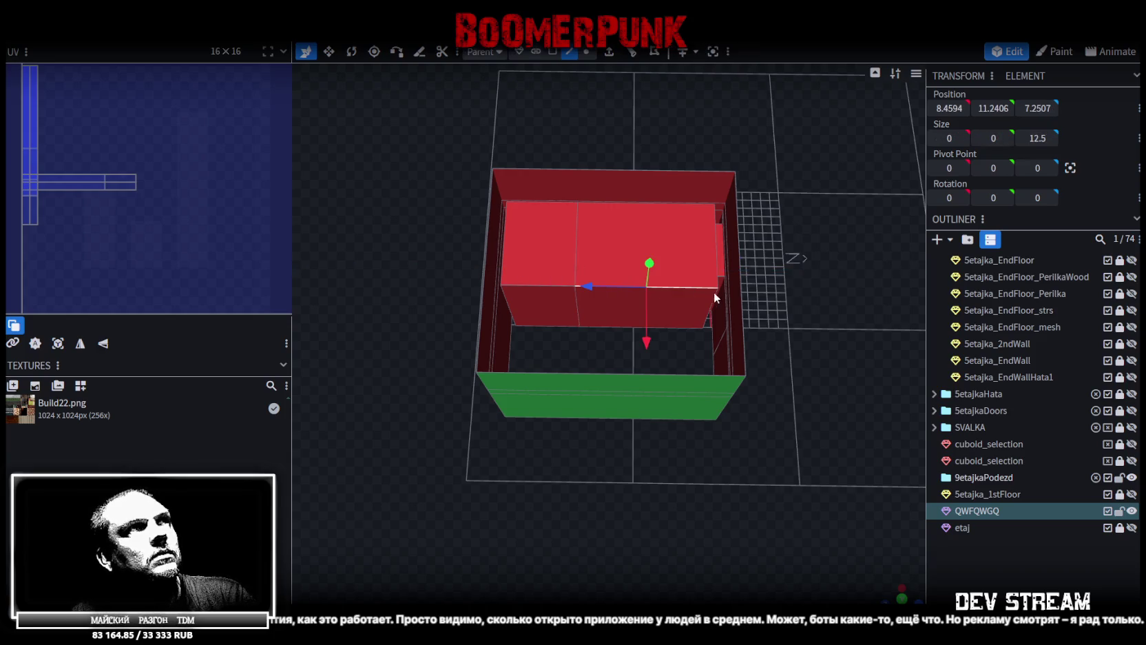
click(654, 51)
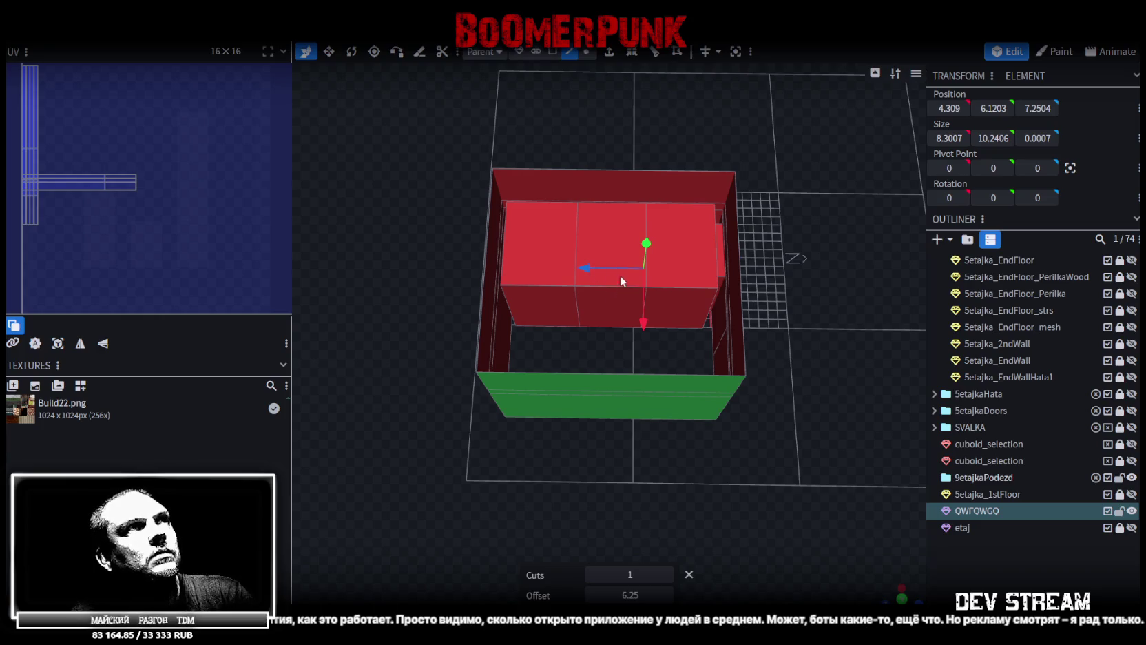
click(653, 293)
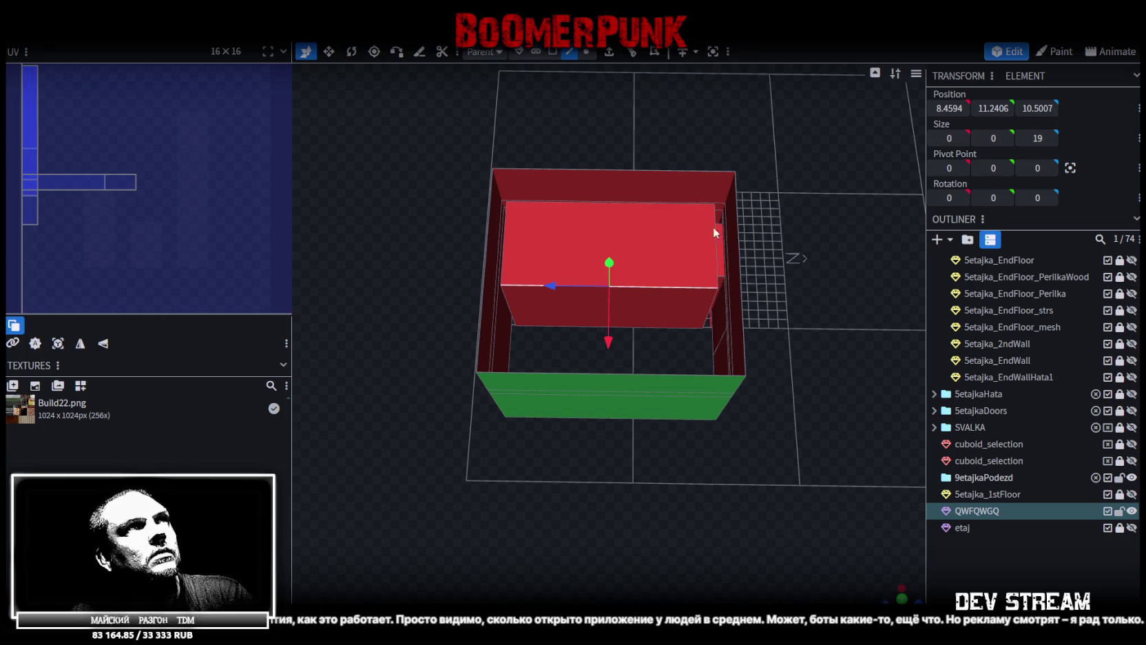
click(631, 52)
click(670, 571)
mouse_move(714, 451)
mouse_down()
mouse_move(774, 430)
mouse_move(776, 380)
mouse_move(777, 419)
mouse_move(823, 375)
mouse_move(756, 385)
mouse_up()
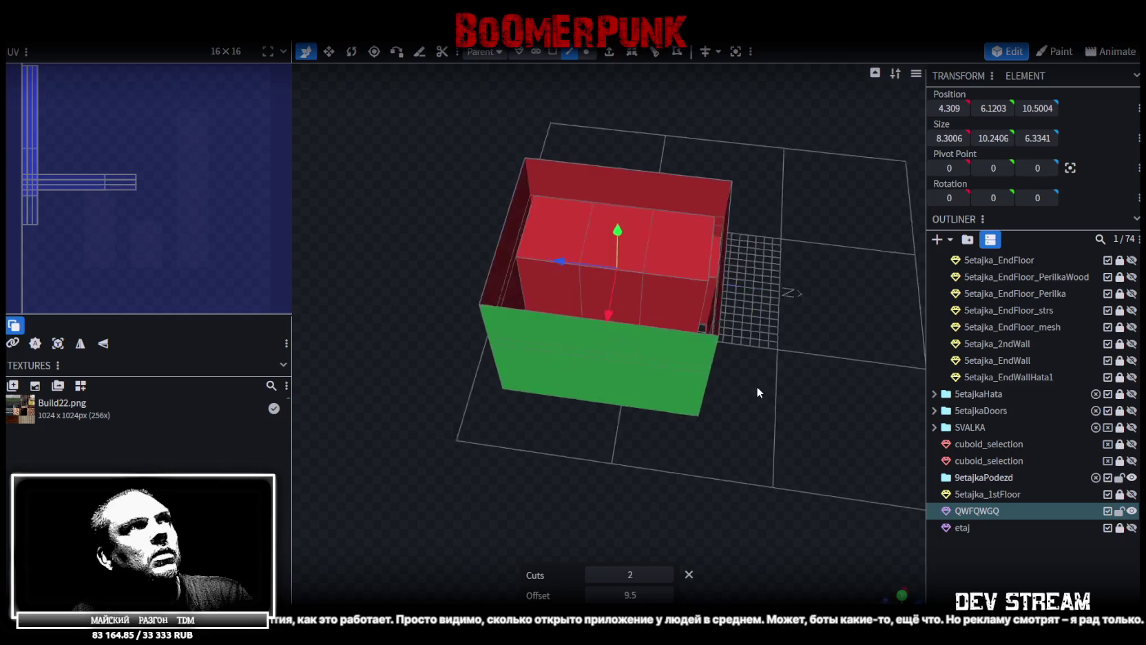
click(526, 223)
drag(526, 223, 446, 173)
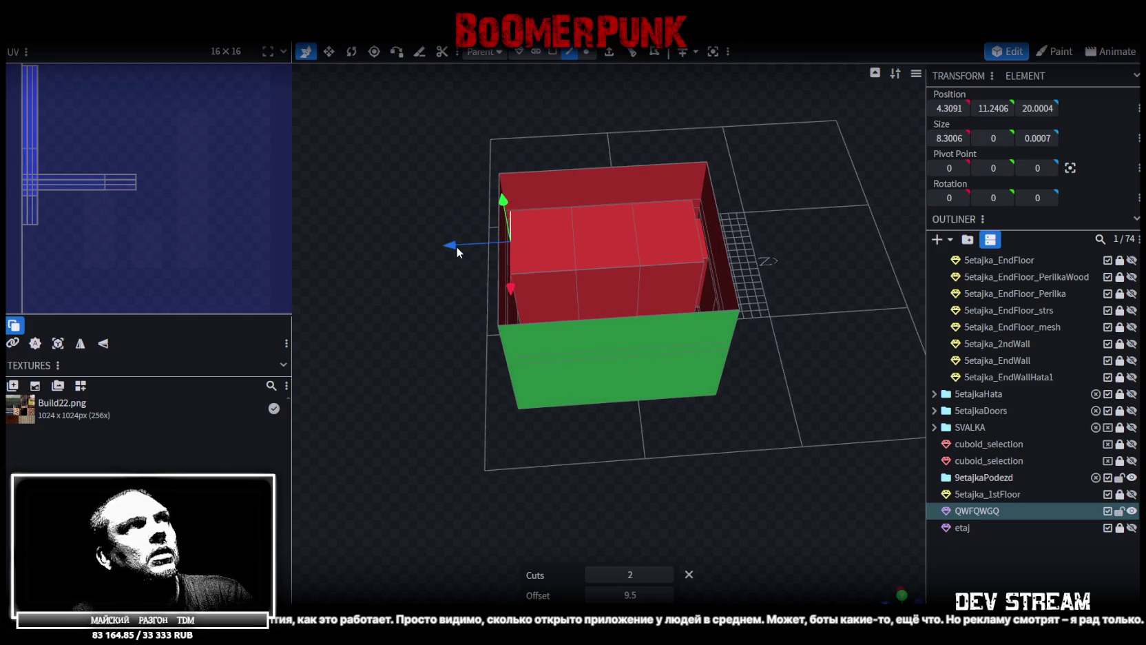
mouse_move(635, 108)
mouse_down()
mouse_move(665, 112)
mouse_move(677, 239)
mouse_move(761, 230)
mouse_move(685, 221)
mouse_move(665, 199)
mouse_move(721, 314)
mouse_up()
key(ctrl+z)
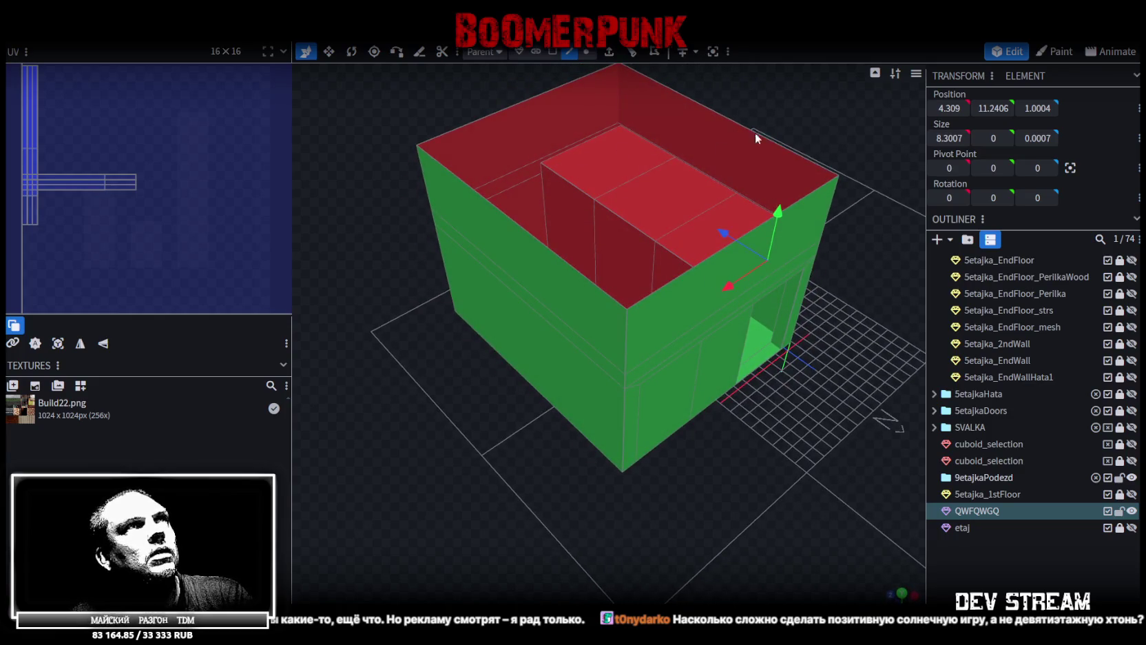
Select the red block's thin side face and set its Z position to 20
drag(745, 141, 734, 176)
scroll(677, 126, up, 3)
click(552, 51)
mouse_move(796, 365)
mouse_down()
mouse_move(754, 357)
mouse_move(766, 349)
mouse_move(842, 401)
mouse_move(785, 391)
mouse_up()
click(713, 382)
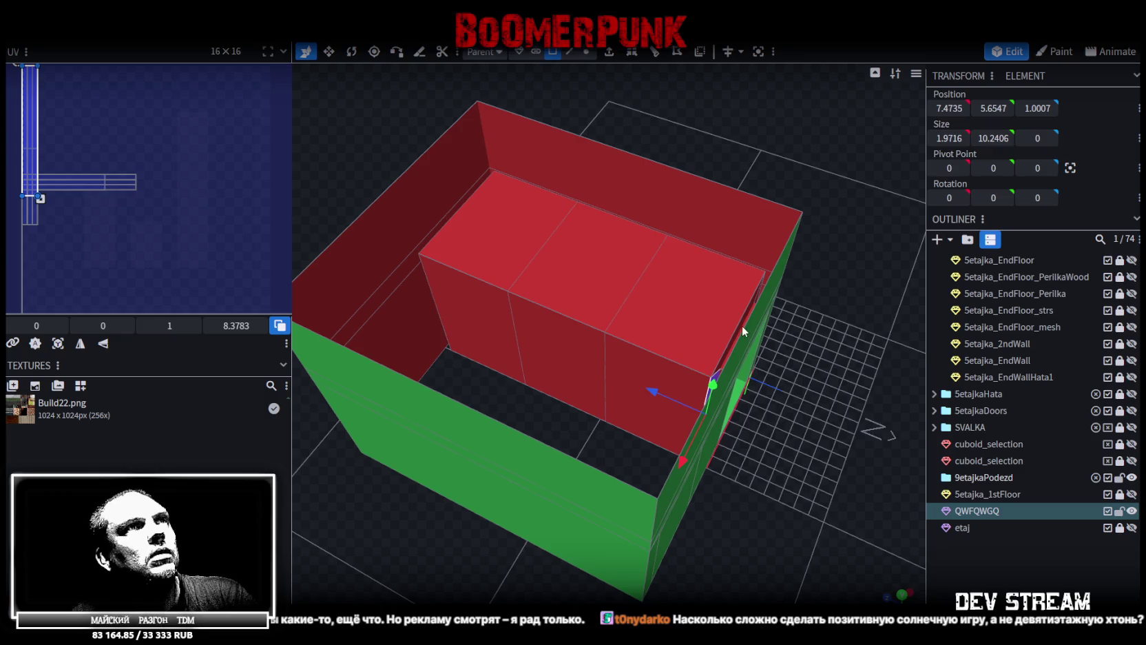
drag(738, 326, 821, 334)
key(KP_Decimal)
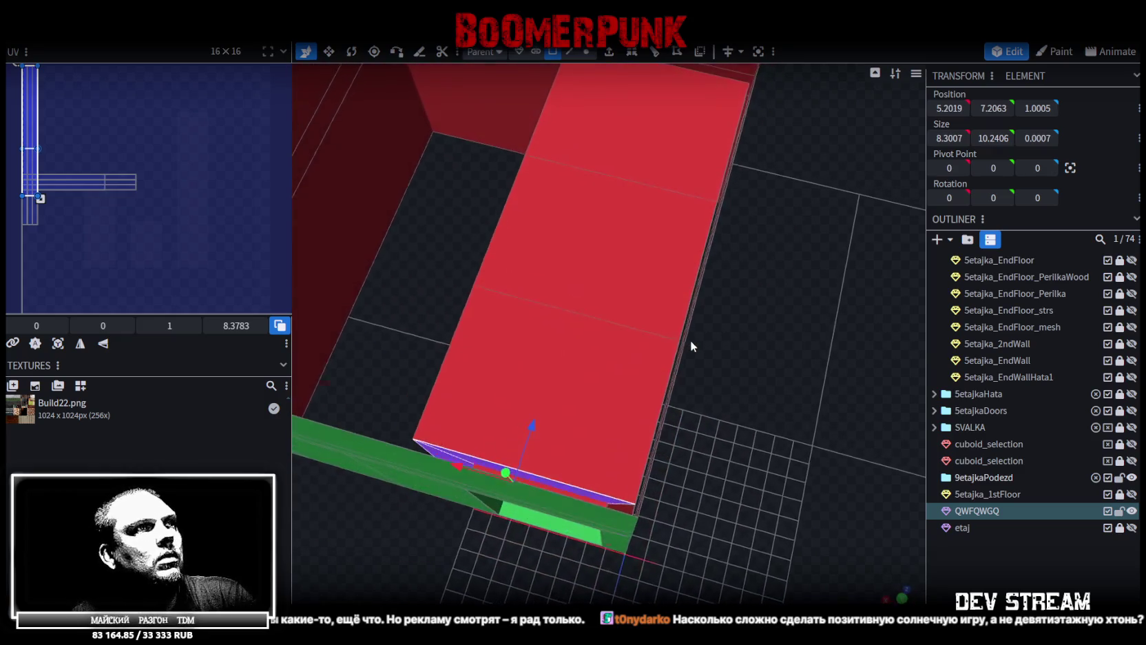
click(625, 506)
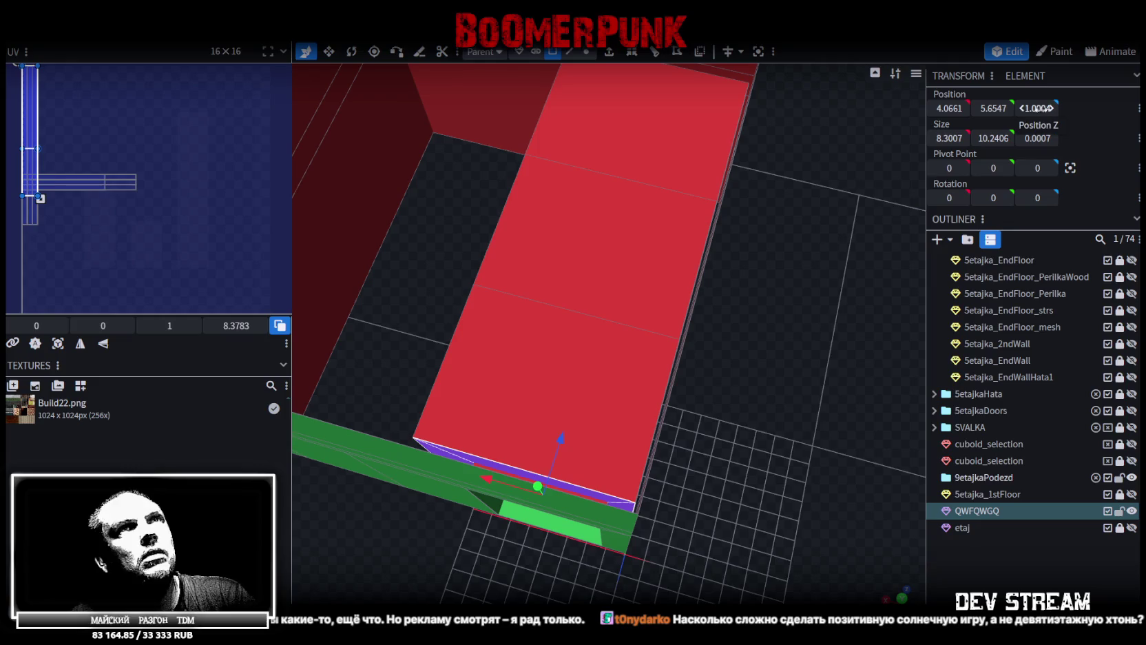
mouse_move(642, 262)
mouse_down()
mouse_move(427, 272)
mouse_move(683, 266)
mouse_move(735, 453)
mouse_move(758, 428)
mouse_move(544, 450)
mouse_move(653, 491)
mouse_move(498, 445)
mouse_up()
click(491, 442)
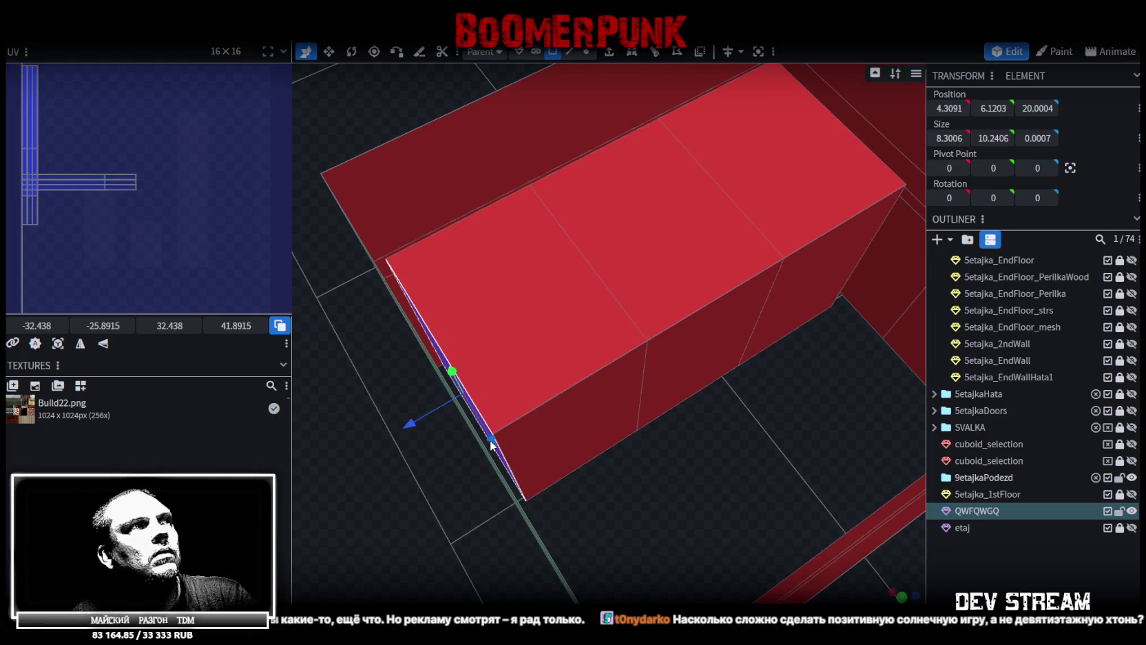
click(1039, 109)
text(20)
Select two vertical edges of the top and set their Z position to 6
mouse_move(847, 323)
mouse_down()
mouse_move(811, 343)
mouse_move(717, 314)
mouse_move(678, 317)
mouse_move(838, 307)
mouse_move(807, 292)
mouse_move(869, 258)
mouse_move(801, 181)
mouse_move(835, 215)
mouse_up()
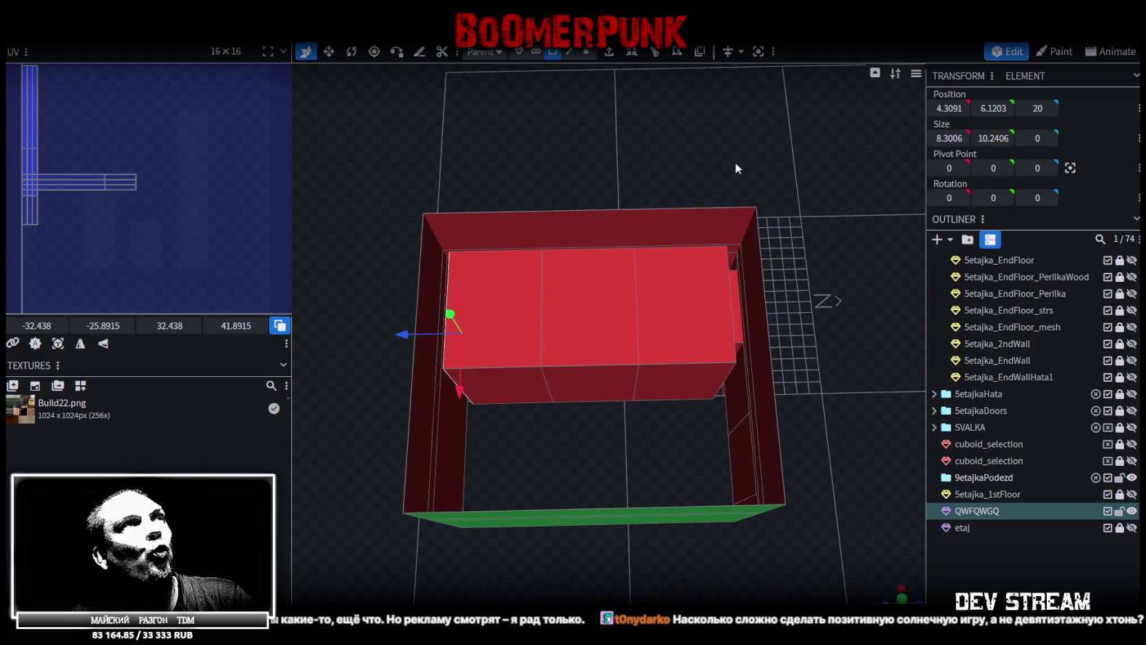
click(568, 55)
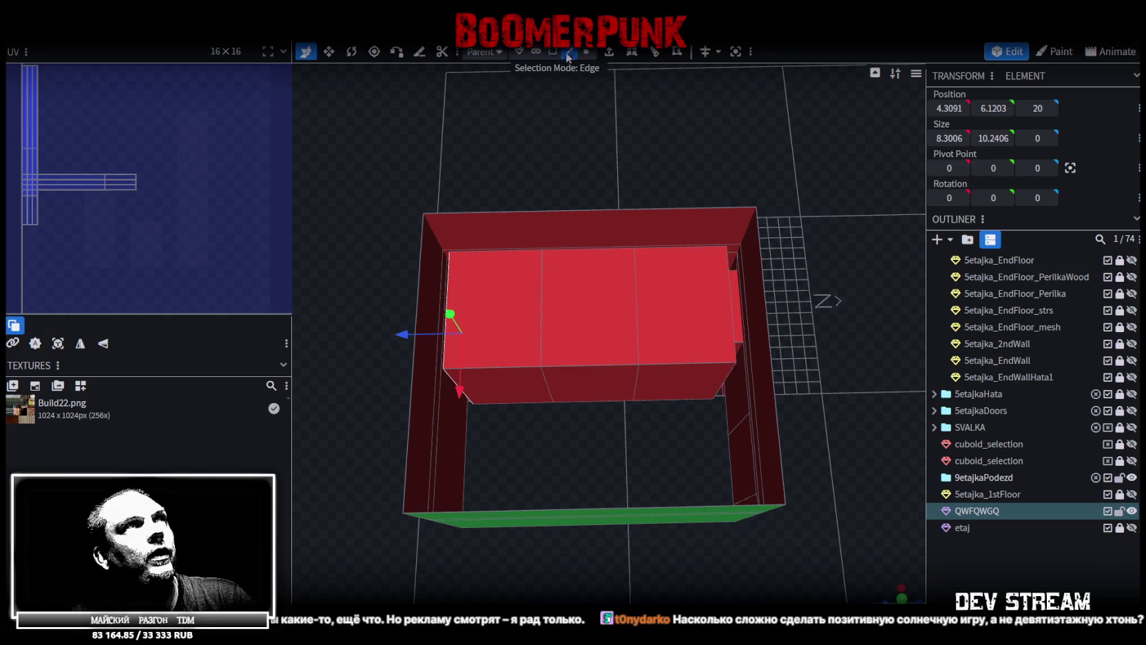
click(637, 311)
shift+click(634, 389)
mouse_move(661, 415)
mouse_down()
mouse_move(642, 272)
mouse_move(638, 320)
mouse_up()
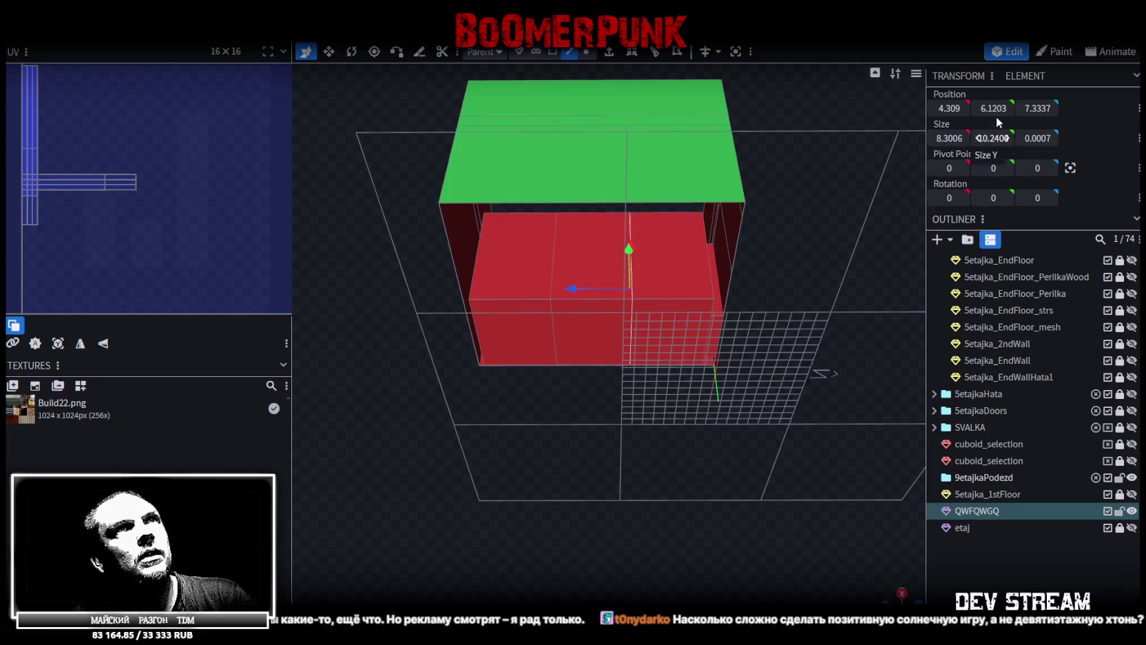
click(1037, 107)
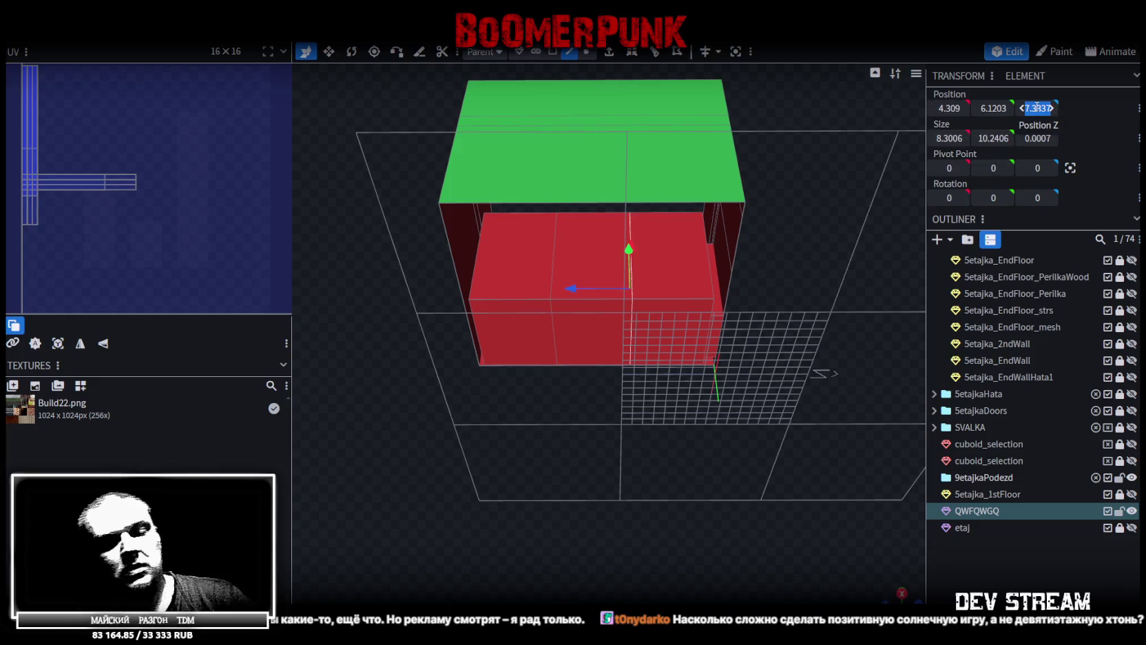
text(6)
key(Return)
Move the vertical plane inside the box to Z position 13
mouse_move(846, 128)
mouse_down()
mouse_move(777, 175)
mouse_move(796, 327)
mouse_move(761, 300)
mouse_up()
scroll(791, 309, up, 3)
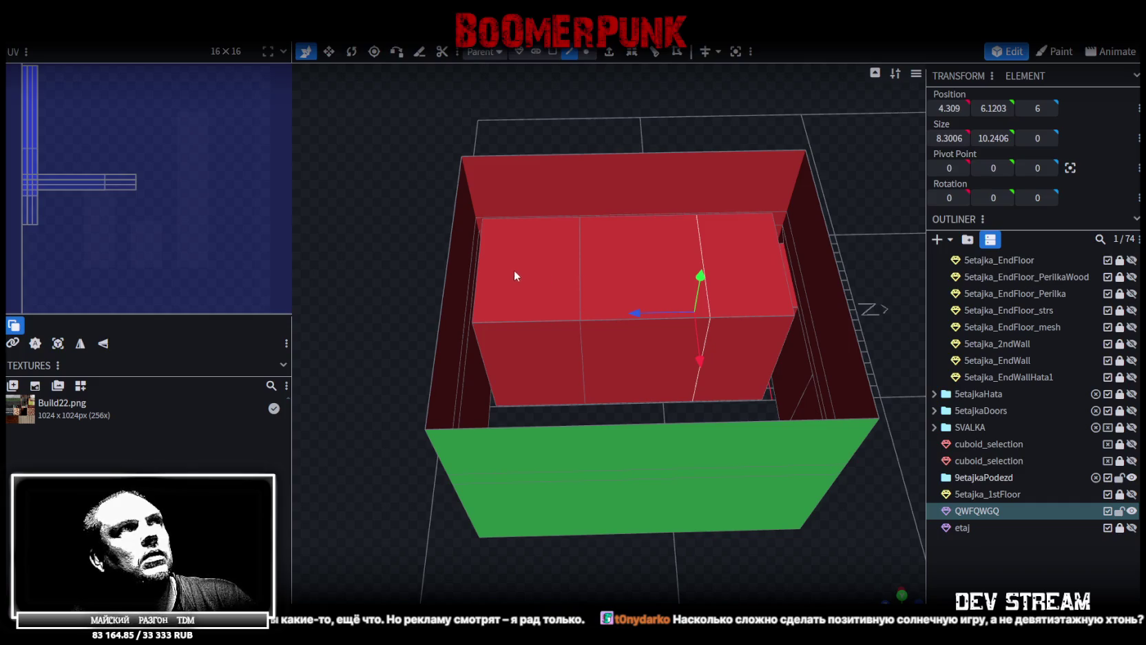
click(582, 277)
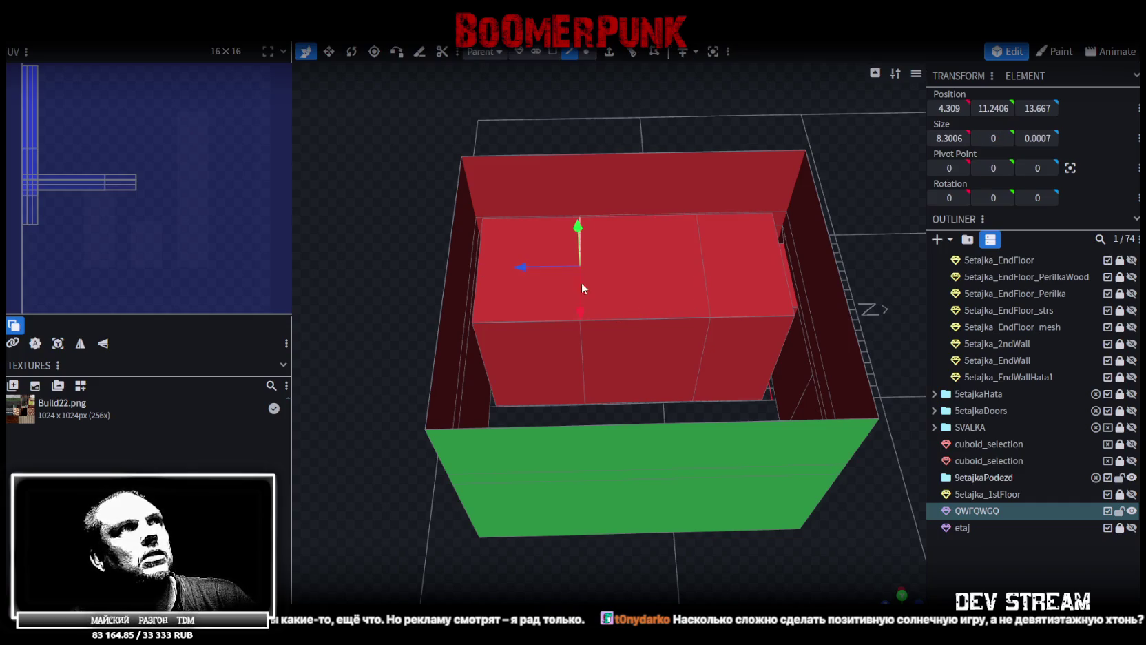
drag(654, 275, 658, 360)
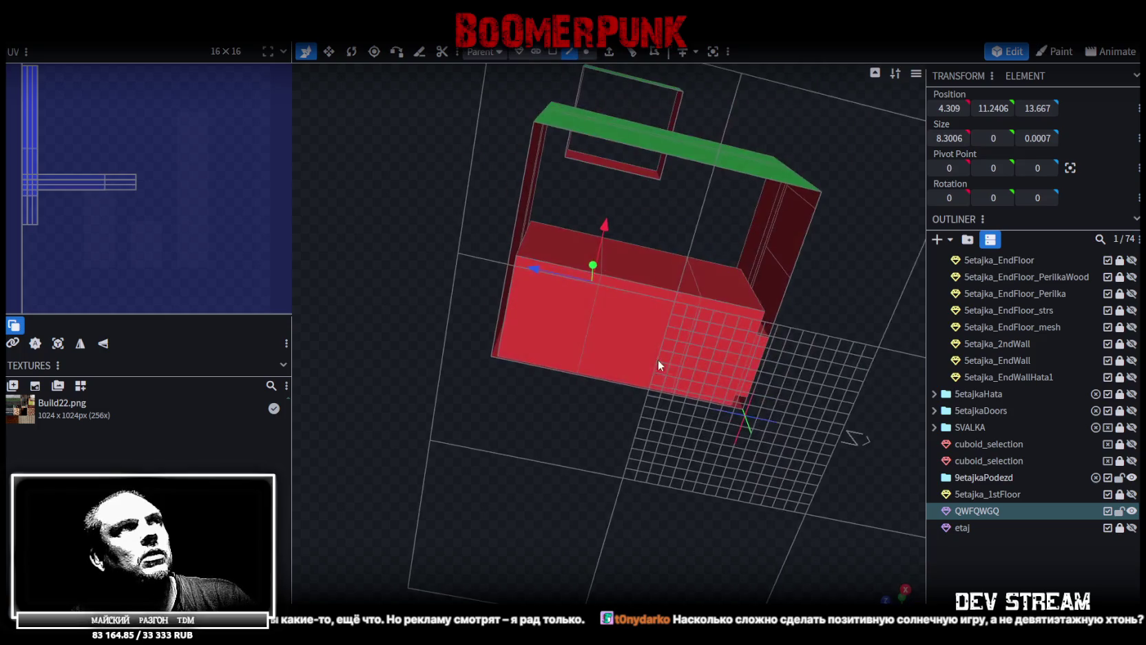
click(590, 331)
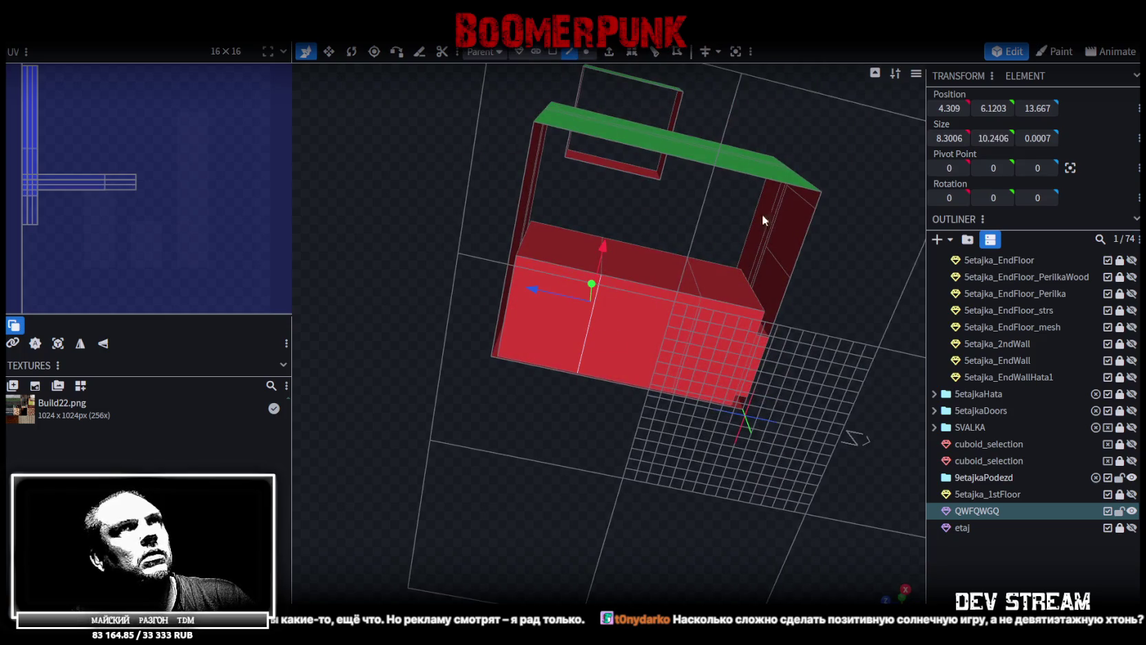
click(1037, 108)
text(13)
key(Return)
Select a small inner face of the block in face mode
mouse_move(868, 124)
mouse_down()
mouse_move(839, 133)
mouse_move(889, 380)
mouse_move(884, 361)
mouse_move(849, 416)
mouse_move(830, 389)
mouse_up()
click(553, 52)
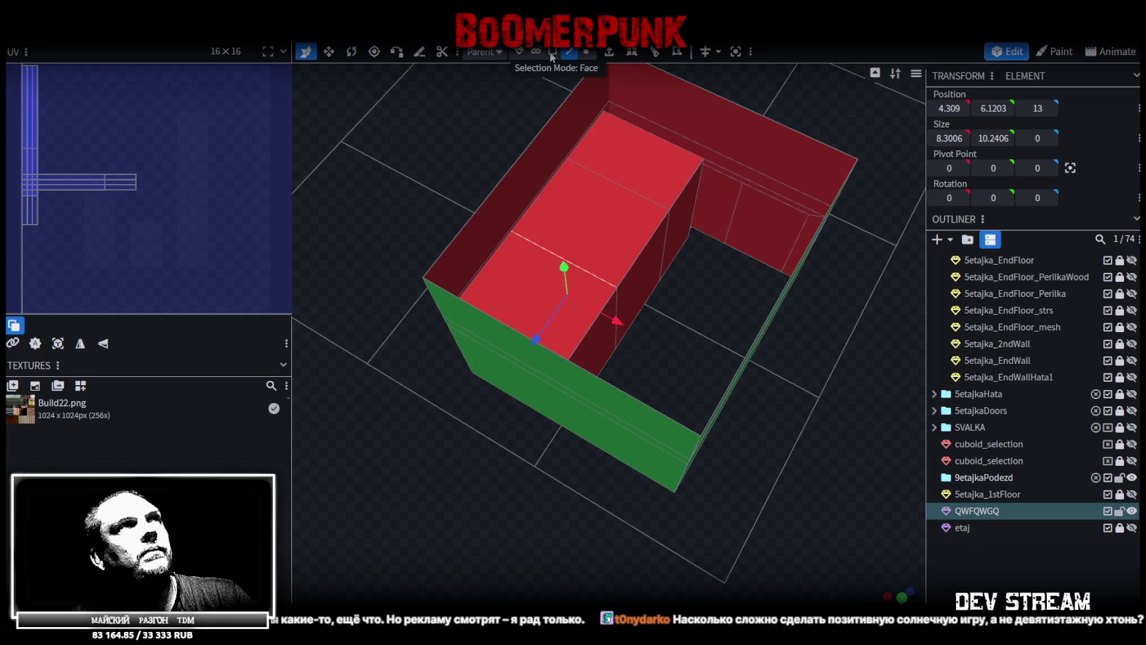
click(600, 360)
mouse_move(810, 346)
mouse_down()
mouse_move(820, 327)
mouse_move(730, 206)
mouse_up()
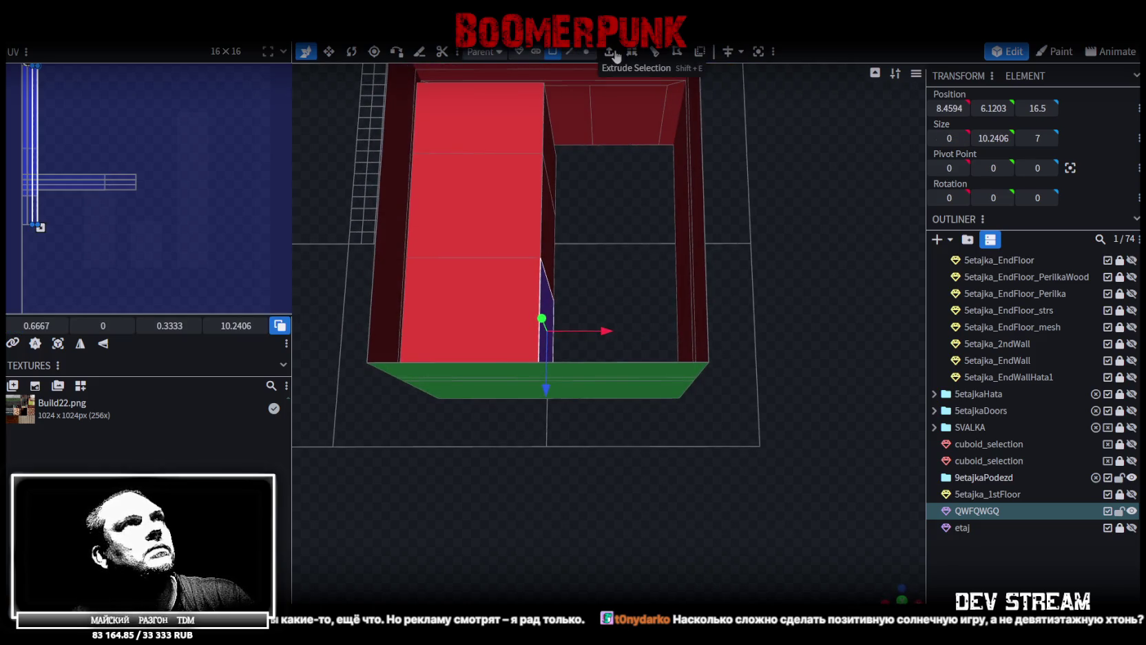
Extrude the small inner face and drag it along X to the far wall, forming the L shape
click(632, 54)
mouse_move(590, 334)
mouse_down()
mouse_move(743, 330)
mouse_move(732, 329)
mouse_move(734, 372)
mouse_move(705, 279)
mouse_move(648, 252)
mouse_up()
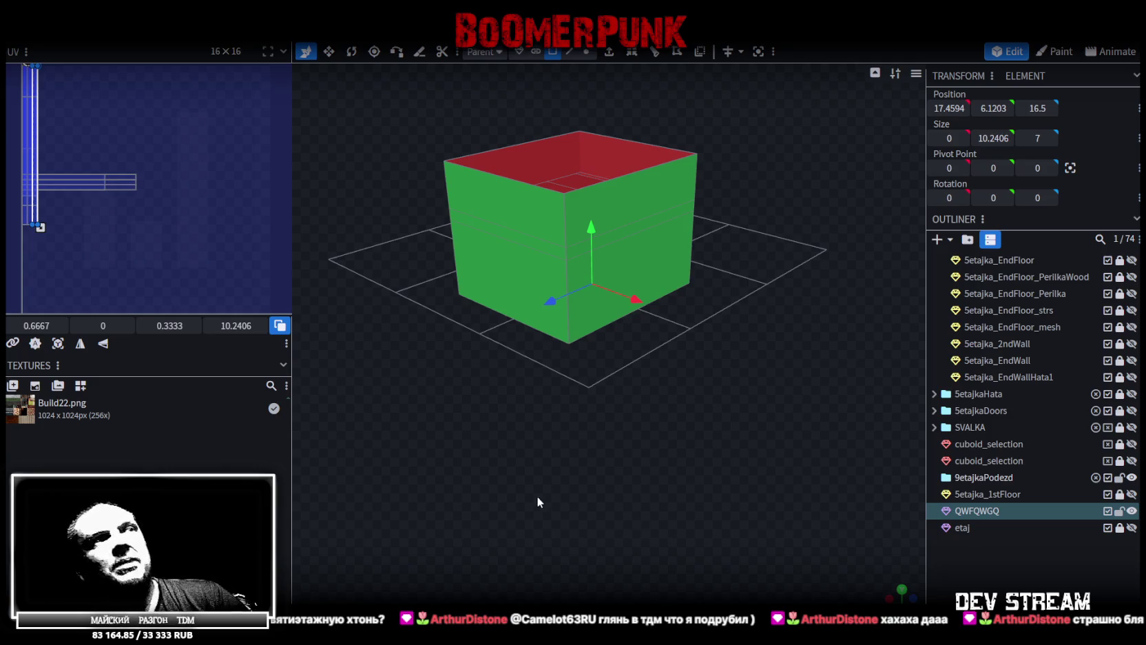
Check the doorway side, select a strip element, and save the model as Build27.bbmodel
scroll(537, 502, up, 5)
mouse_move(743, 396)
mouse_down()
mouse_move(570, 407)
mouse_move(523, 372)
mouse_move(539, 353)
mouse_up()
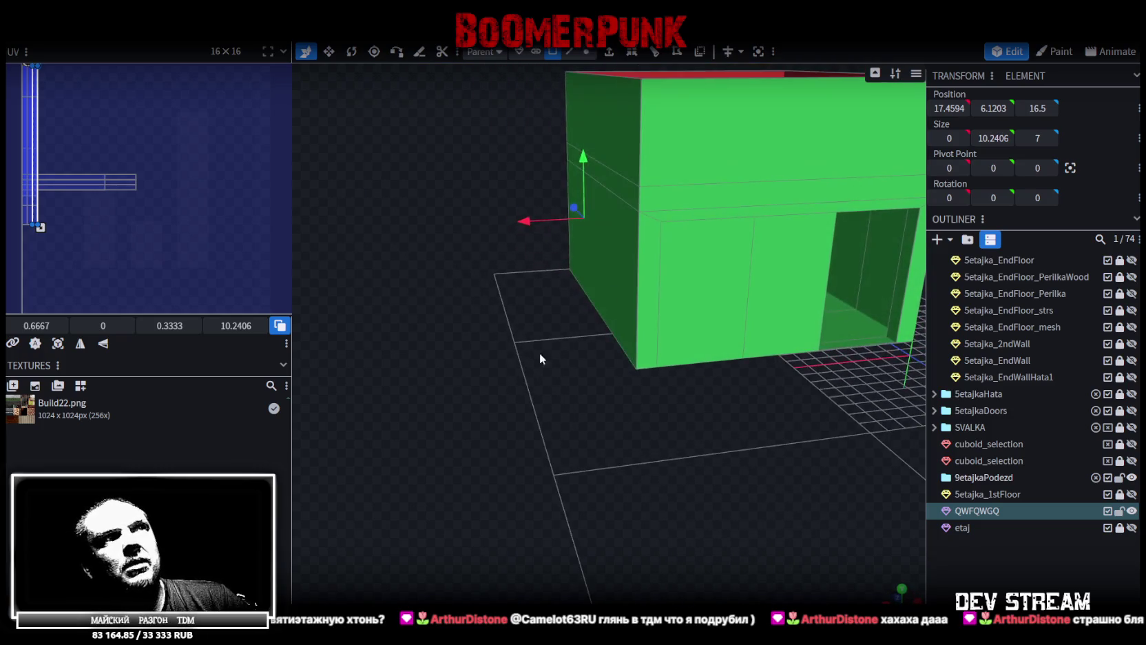
click(691, 190)
mouse_move(468, 309)
mouse_down()
mouse_move(759, 291)
mouse_move(720, 398)
mouse_move(733, 358)
mouse_move(691, 367)
mouse_up()
scroll(692, 367, up, 2)
key(ctrl+s)
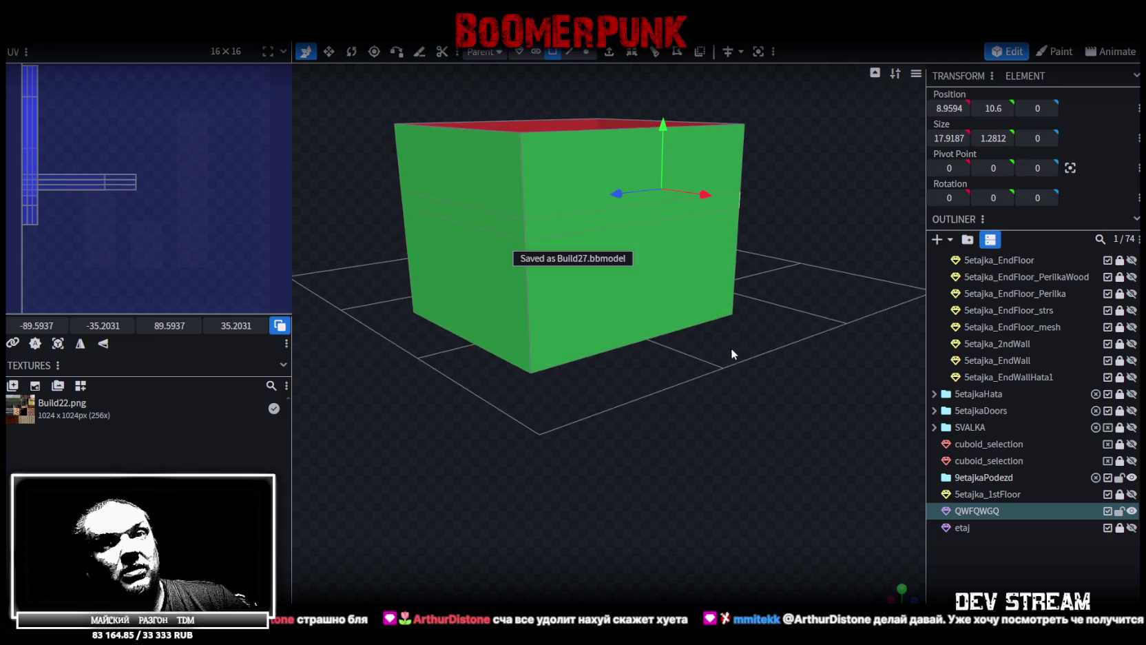
Select the inner block's top faces, then box-select the upper floating box
mouse_move(756, 382)
mouse_down()
mouse_move(579, 389)
mouse_move(589, 446)
mouse_move(659, 462)
mouse_move(589, 487)
mouse_move(680, 510)
mouse_move(722, 491)
mouse_up()
drag(640, 429, 605, 460)
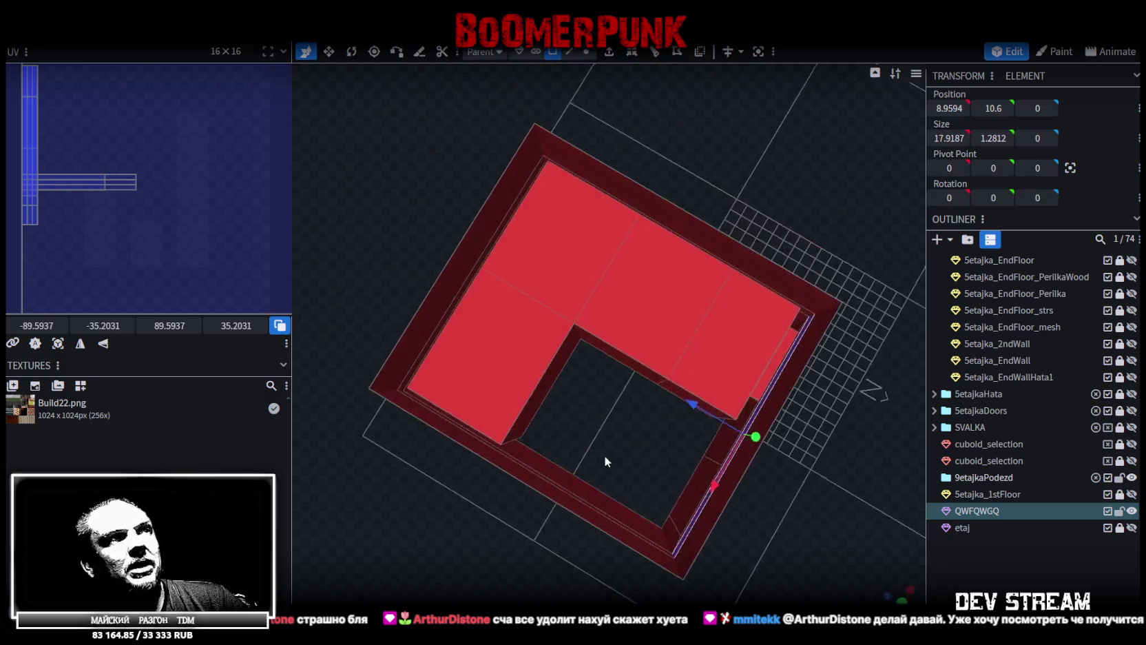
click(564, 373)
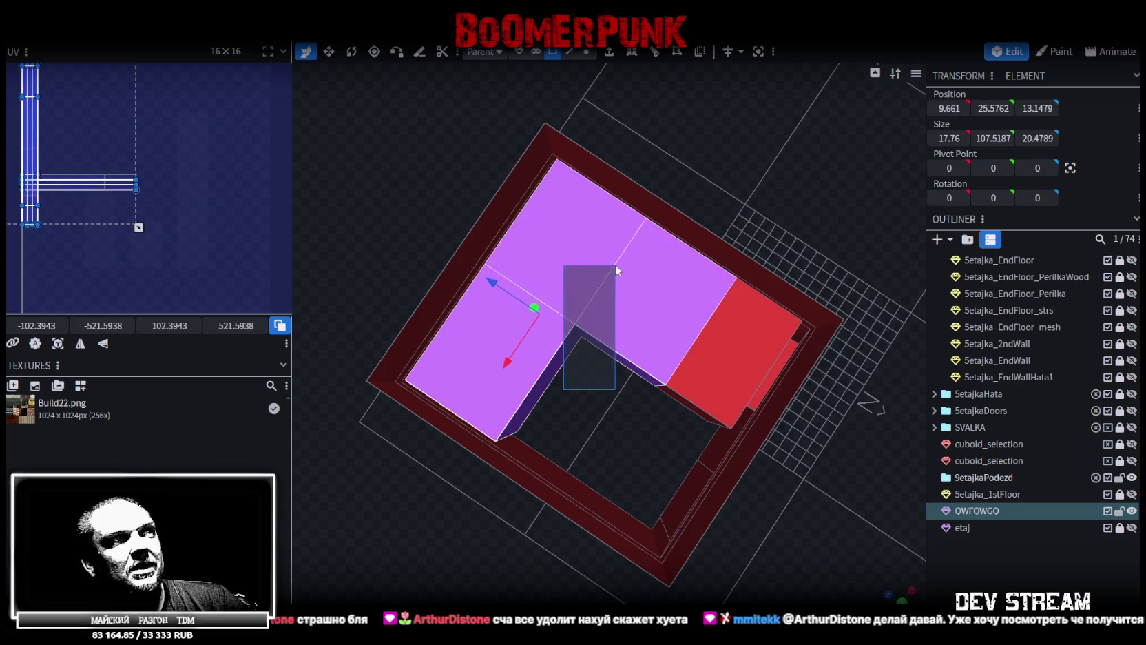
mouse_move(568, 365)
mouse_down()
mouse_move(716, 198)
mouse_move(660, 332)
mouse_move(685, 371)
mouse_move(708, 250)
mouse_move(720, 345)
mouse_up()
scroll(720, 345, down, 10)
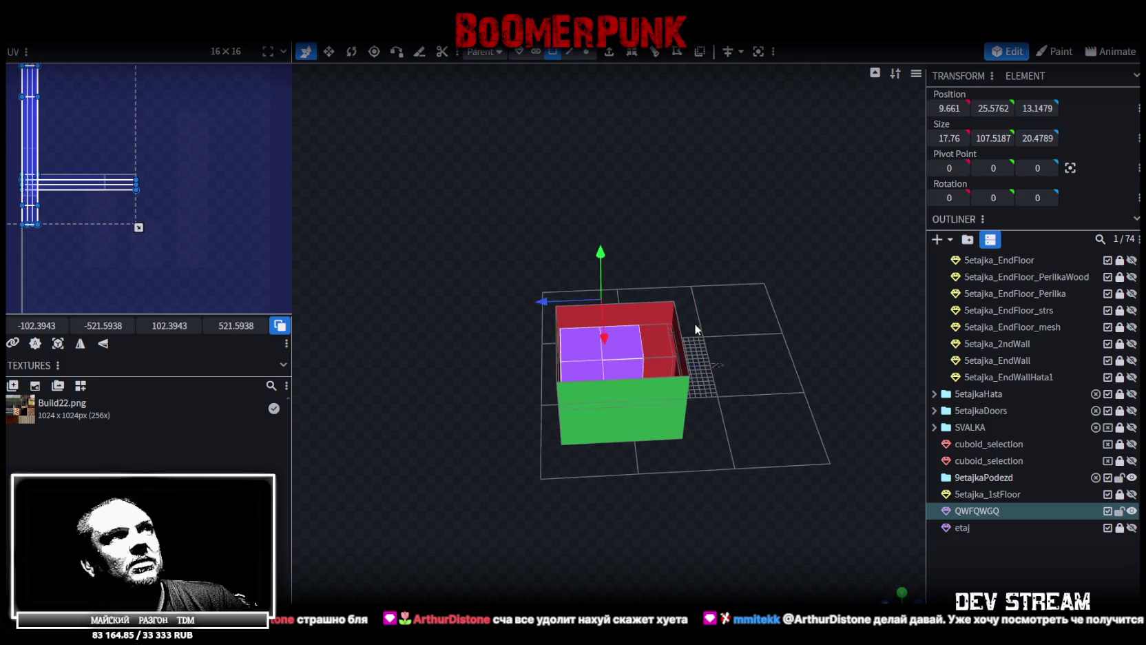
mouse_move(527, 168)
mouse_down()
mouse_move(678, 277)
mouse_move(678, 327)
mouse_move(615, 241)
mouse_up()
Split the selected top faces into a separate mesh named end_top
scroll(692, 283, up, 3)
scroll(614, 241, up, 2)
right_click(611, 237)
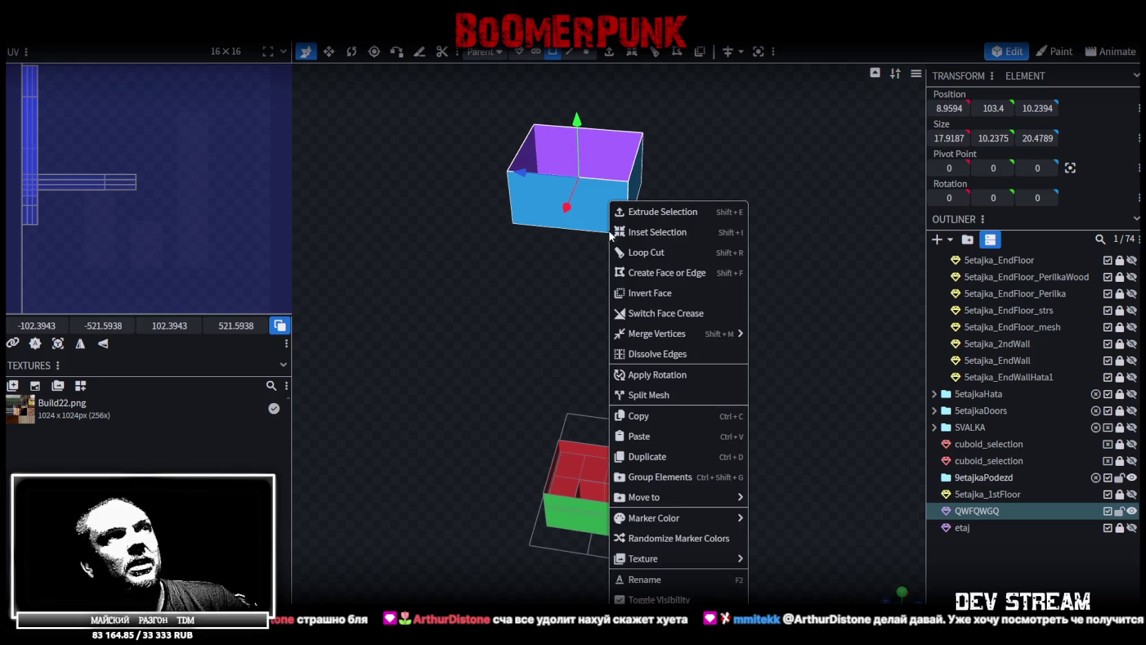
right_click(593, 201)
click(654, 394)
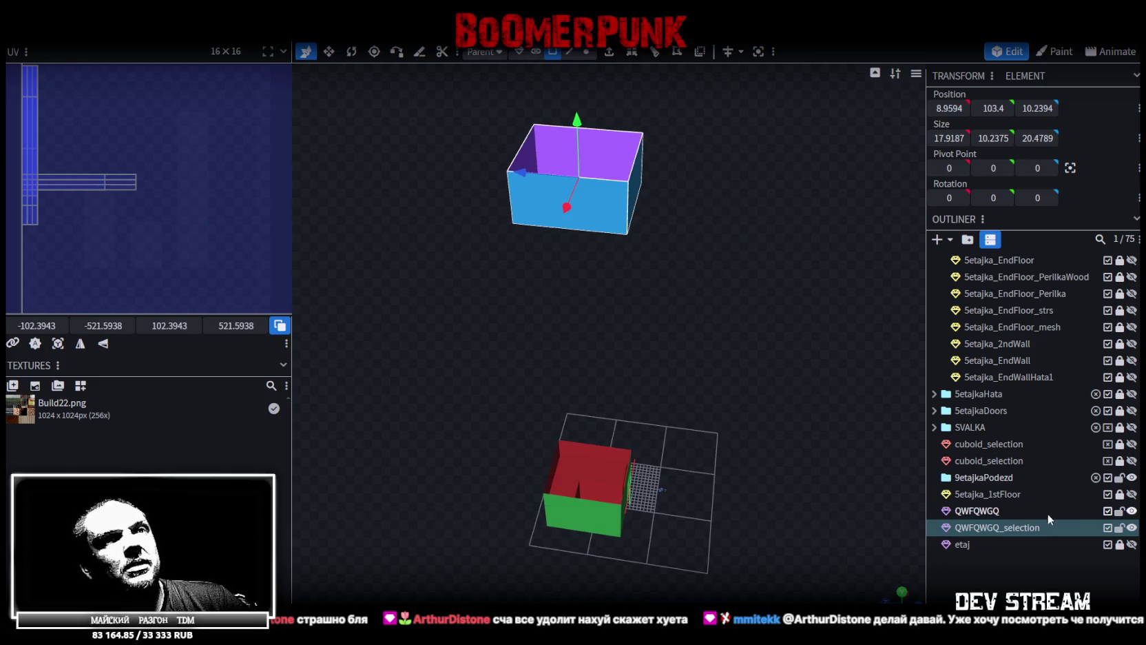
double_click(1045, 521)
text(end)
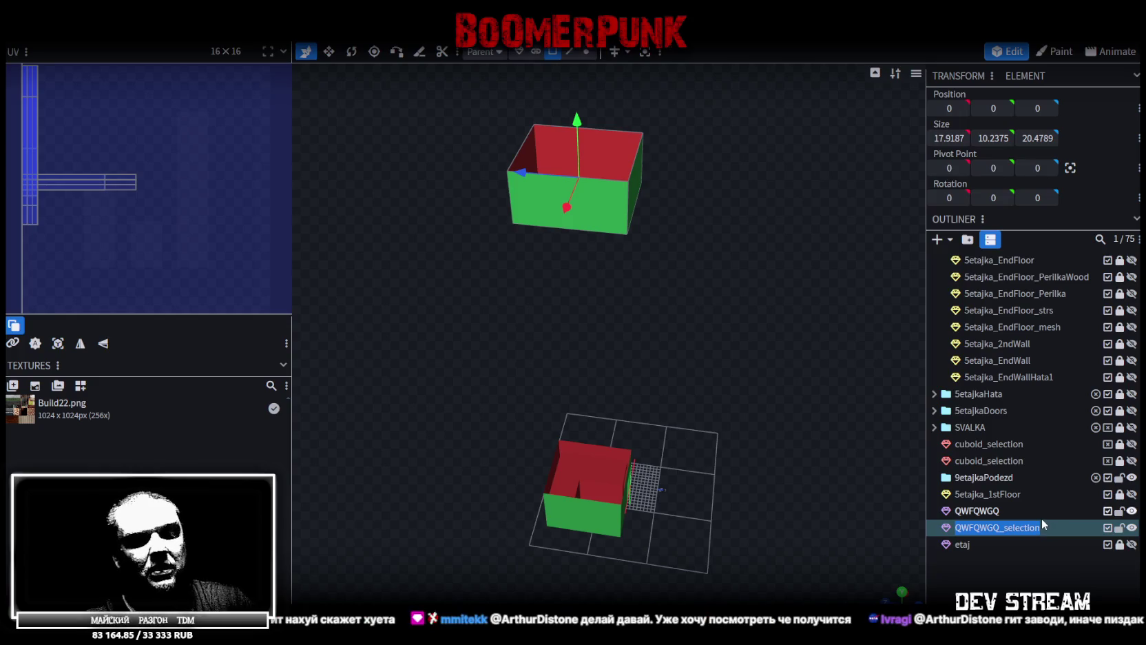
key(Return)
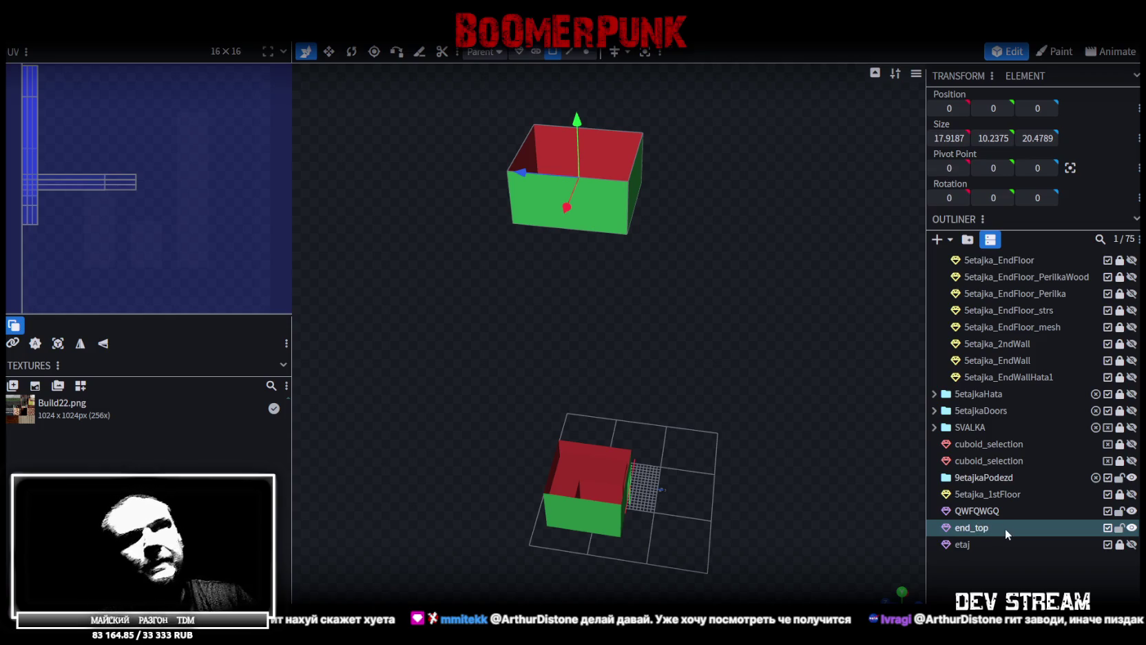
Lock and hide end_top, save the model, and switch to Unity
click(1119, 528)
click(1131, 528)
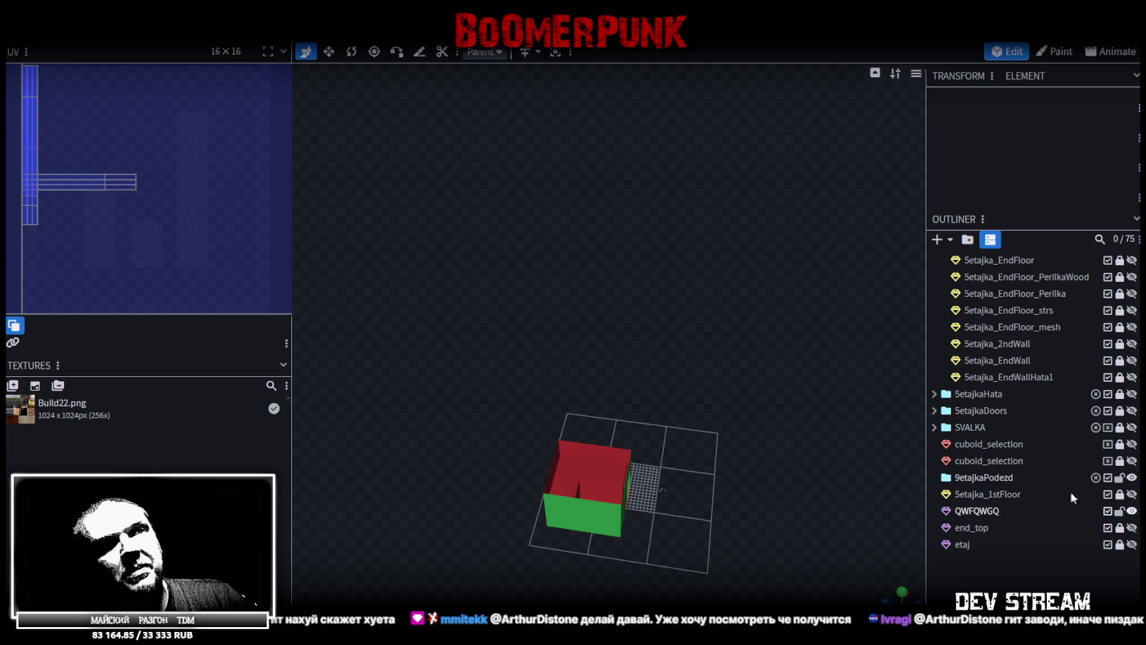
mouse_move(712, 336)
mouse_down()
mouse_move(683, 309)
mouse_move(691, 281)
mouse_up()
key(ctrl+s)
scroll(689, 323, up, 5)
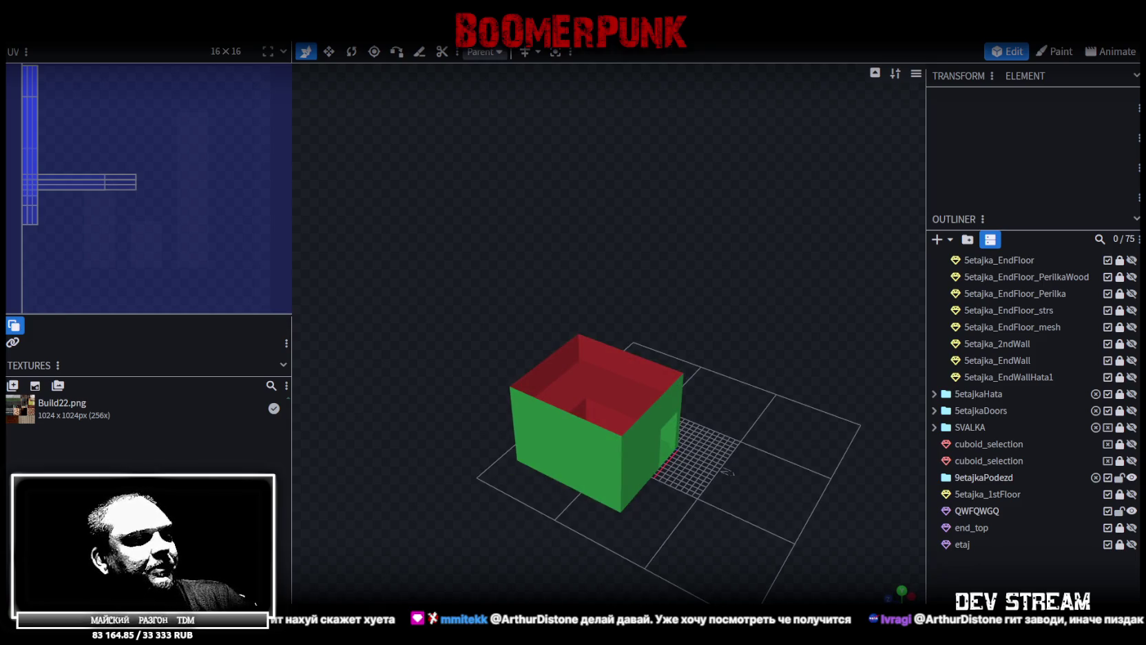
key(alt+Tab)
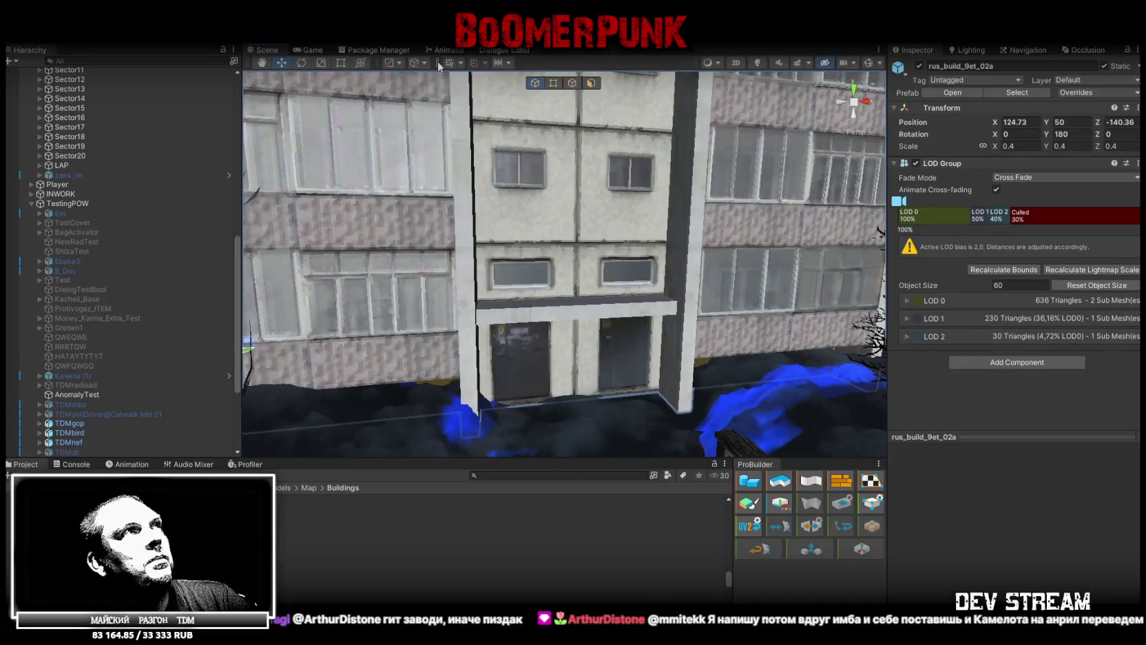
Show the Game view and start play mode (Ctrl+P) to test the scene
click(312, 51)
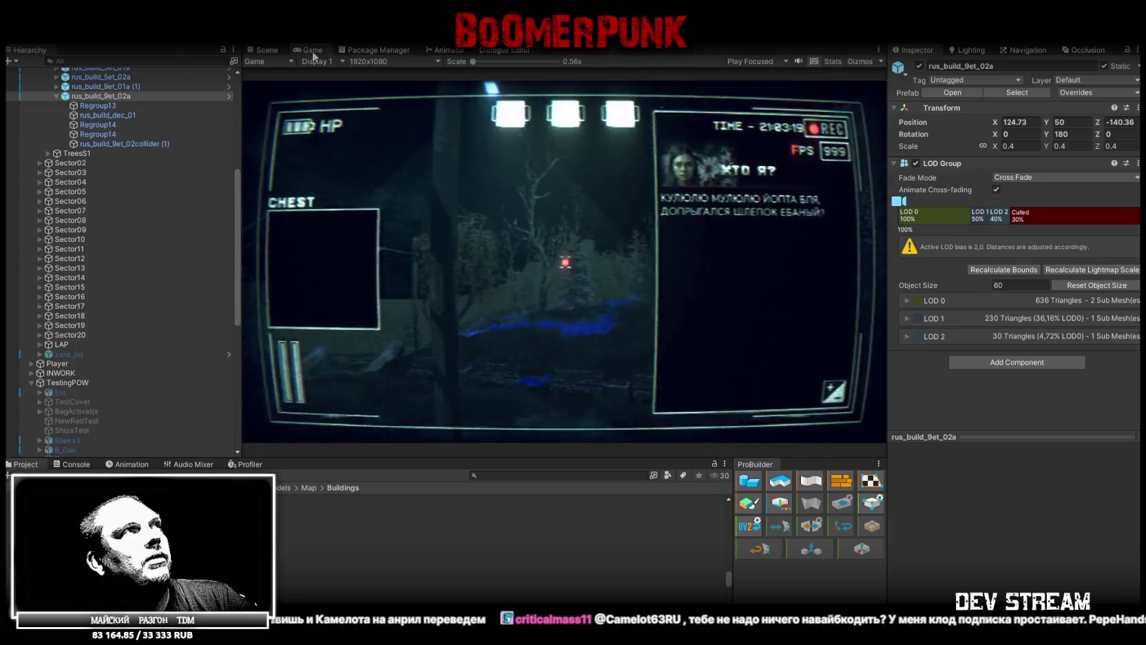
key(ctrl+p)
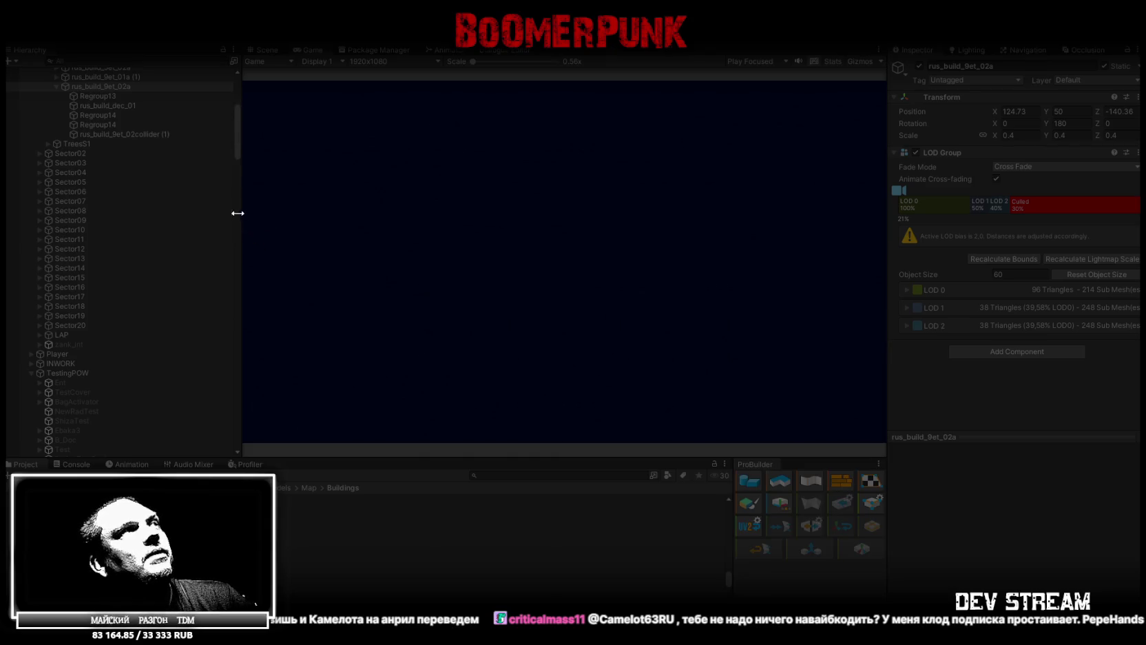
scroll(62, 132, up, 8)
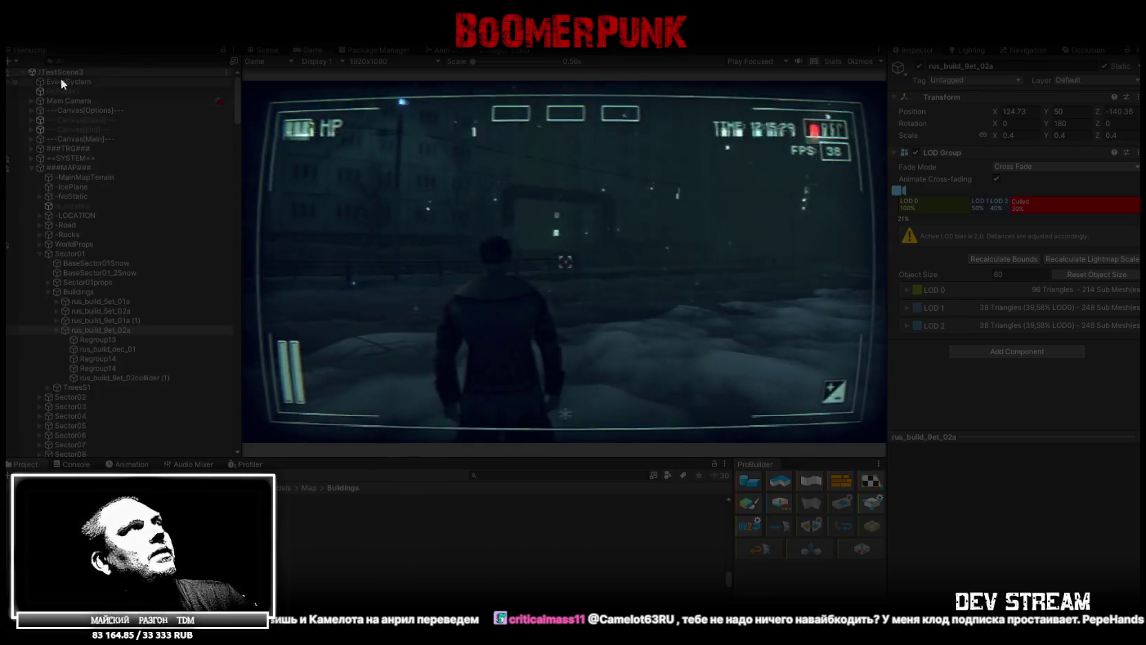
Select Main Camera, collapse Pause Menu and Camera components, and expand Post-process Volume
click(72, 100)
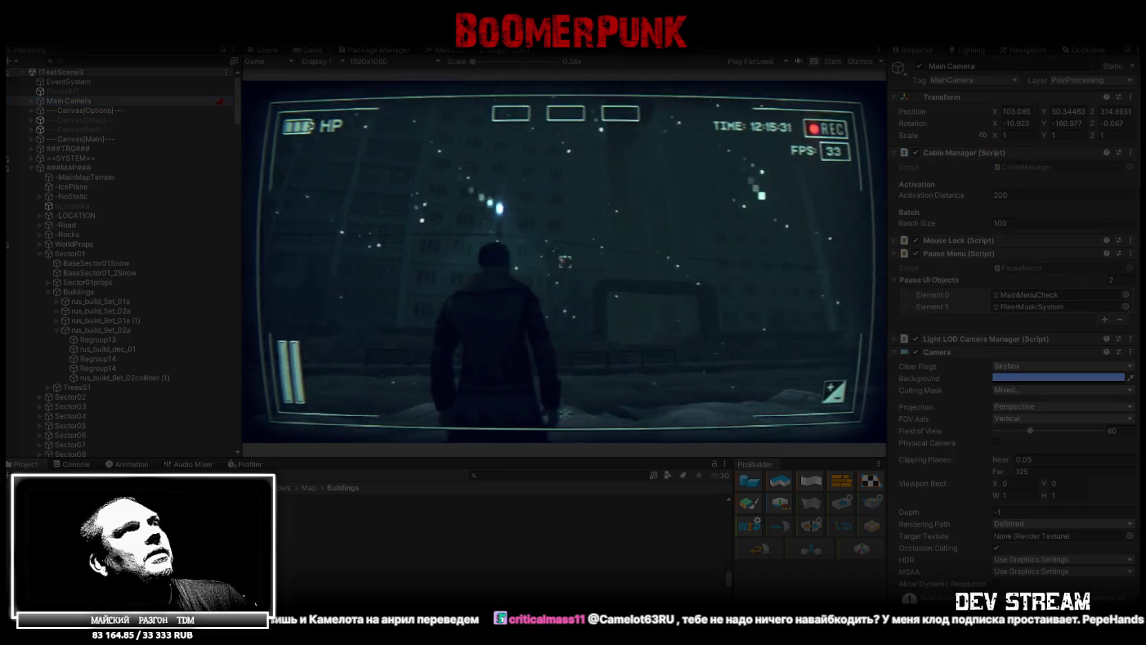
click(891, 253)
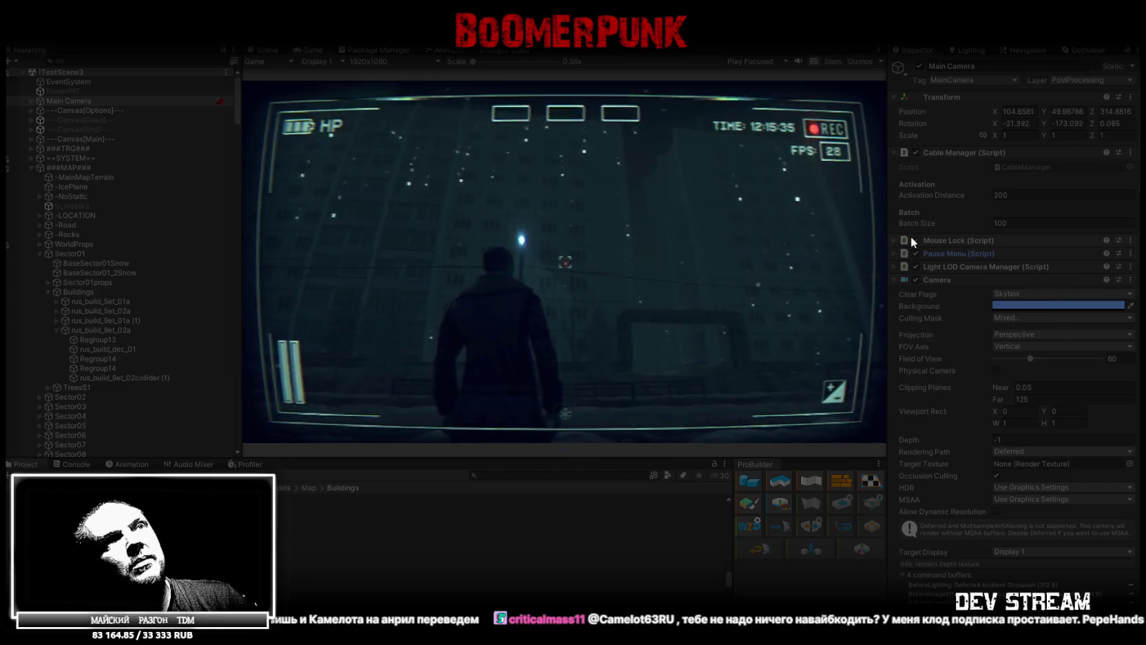
click(893, 280)
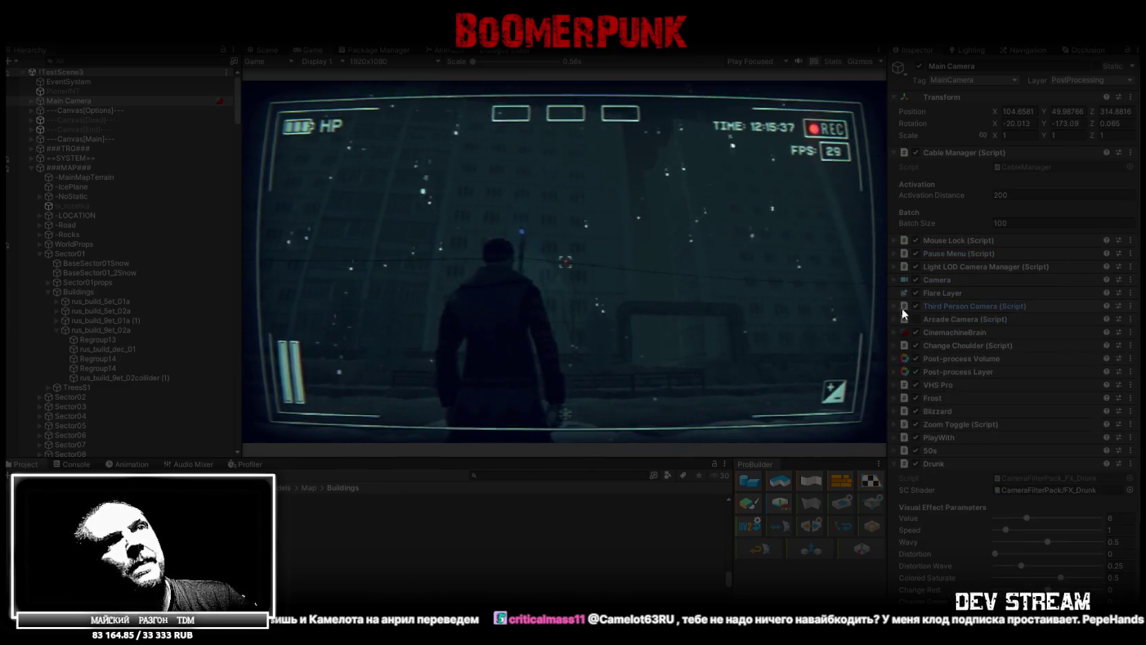
click(895, 358)
scroll(1029, 337, down, 3)
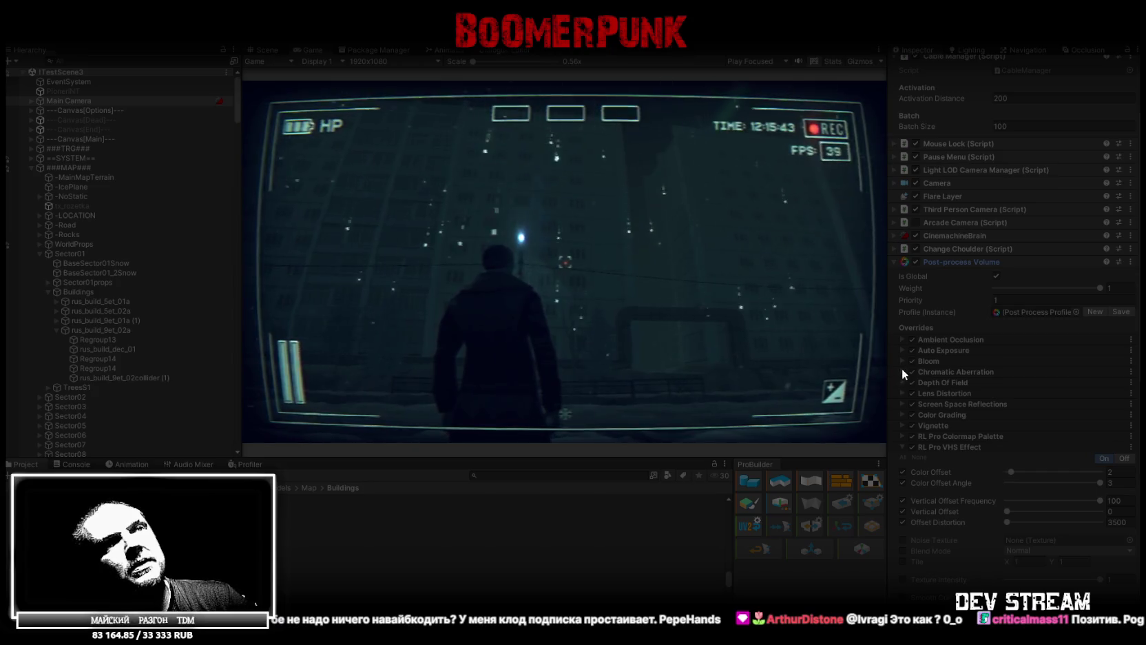
Expand the Color Grading settings and set Saturation to -40
click(902, 415)
scroll(1012, 424, down, 5)
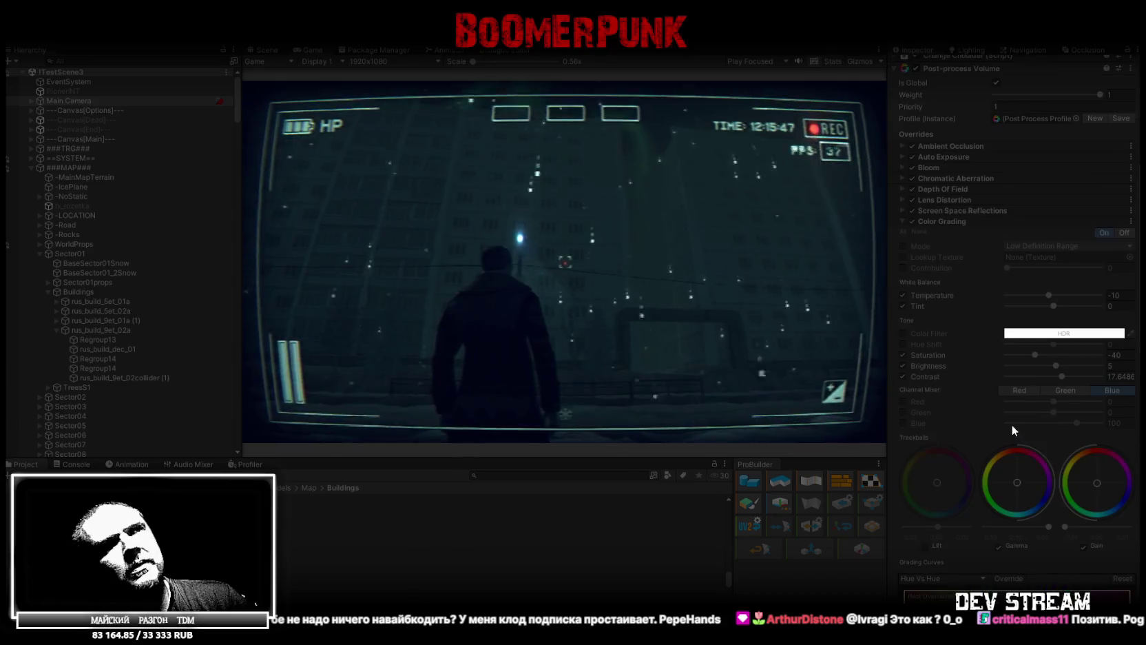
scroll(1011, 422, down, 3)
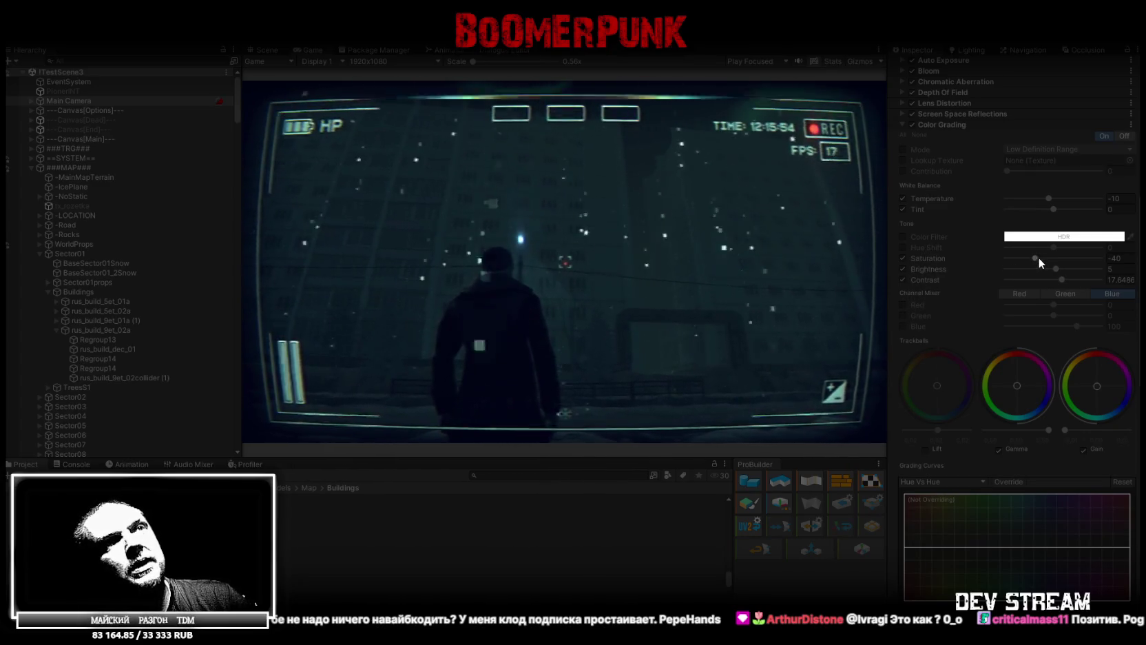
mouse_move(1035, 258)
mouse_down()
mouse_move(1074, 255)
mouse_move(994, 262)
mouse_move(1035, 259)
mouse_up()
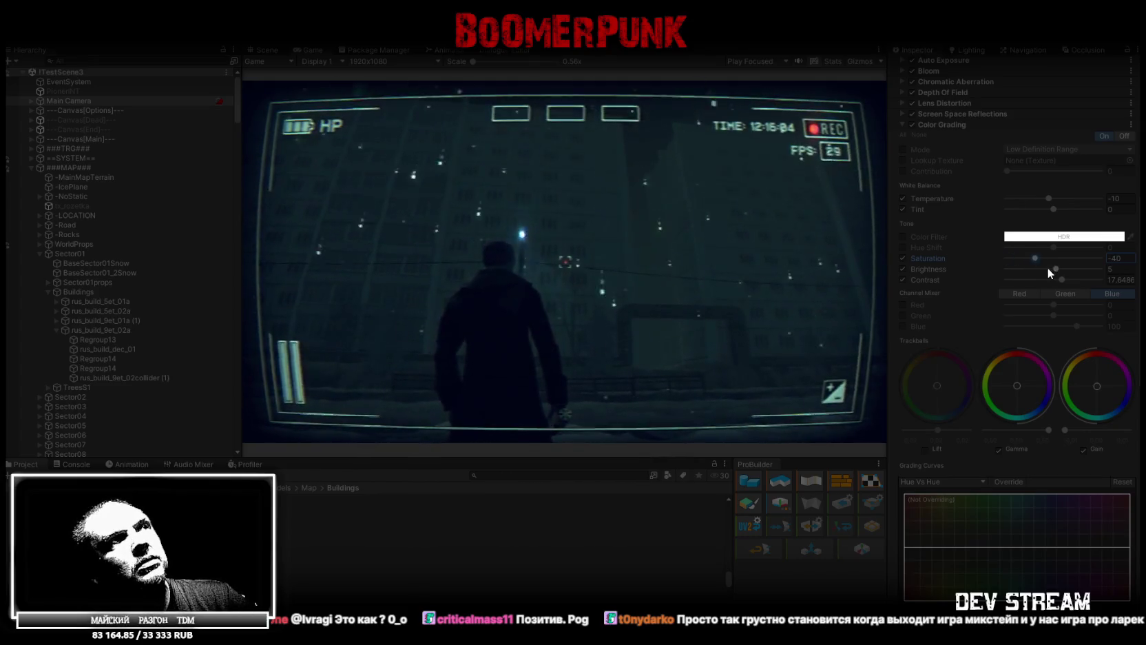
Set Temperature to -10, try a higher Brightness, and revert it to keep 5
scroll(1065, 279, up, 2)
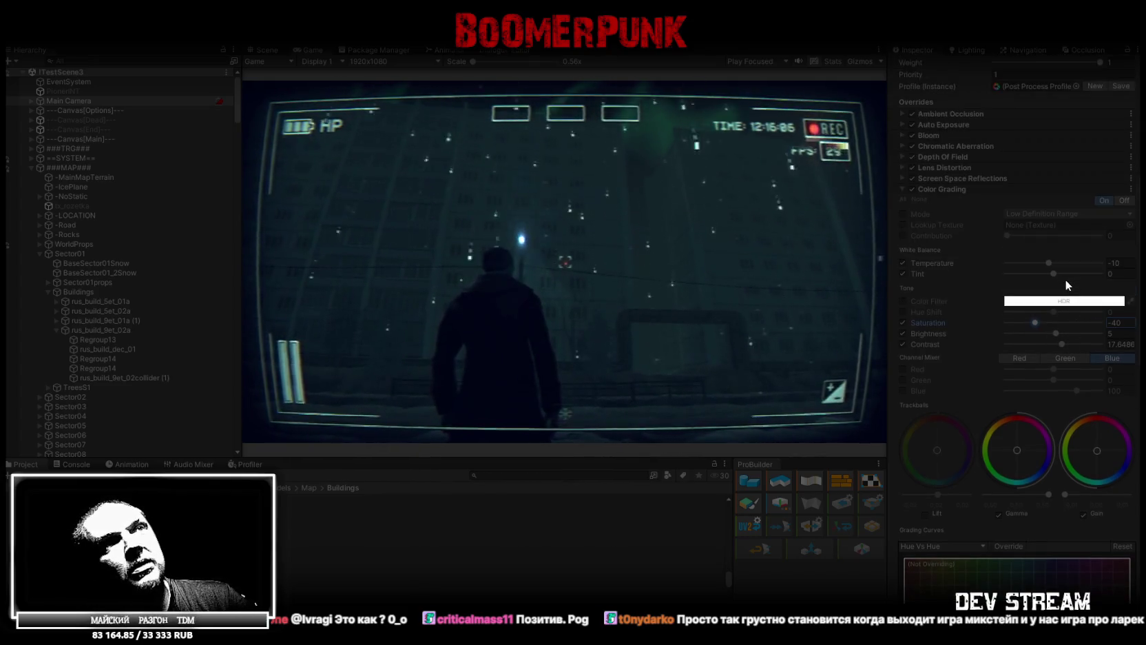
drag(1049, 262, 1067, 262)
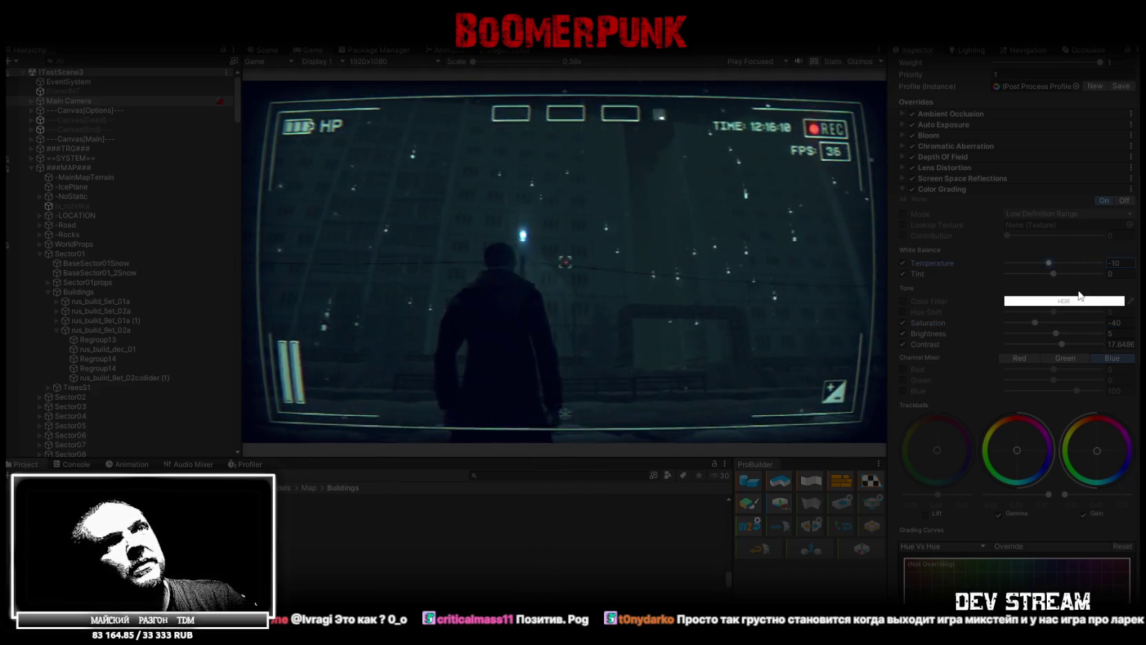
scroll(1068, 358, down, 1)
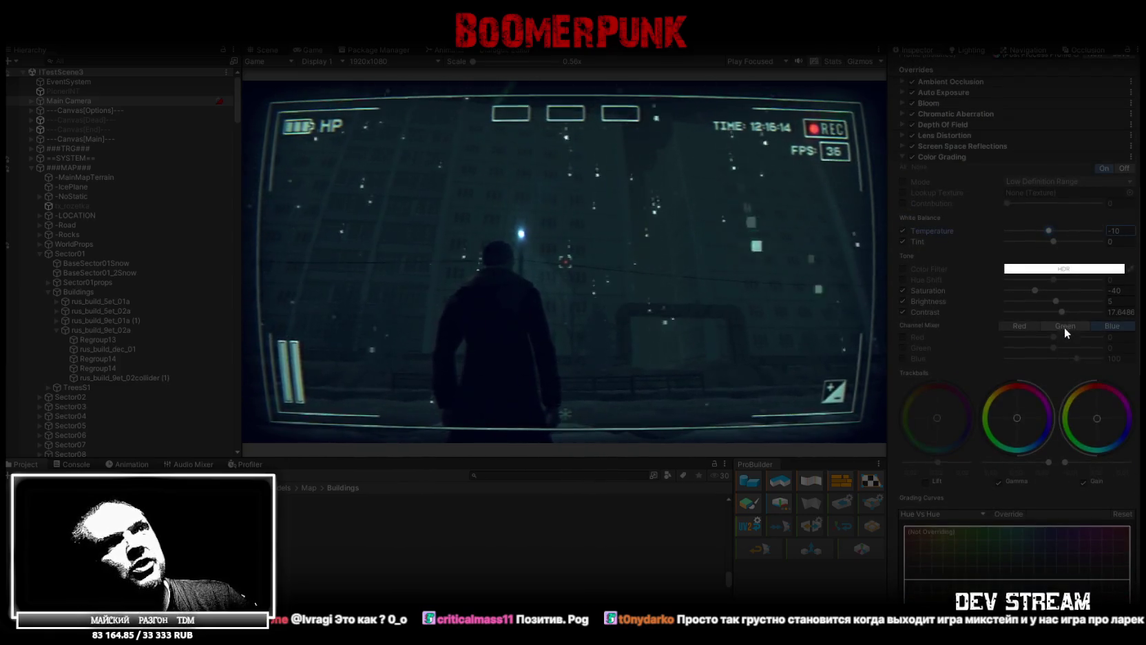
drag(1058, 301, 1097, 300)
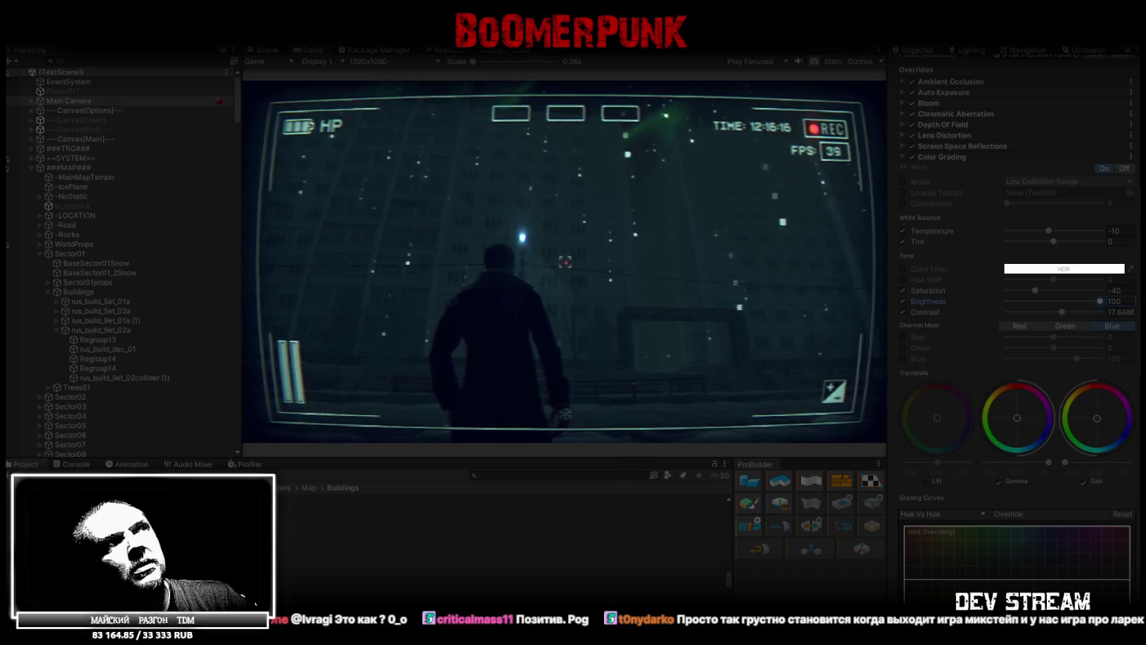
key(ctrl+z)
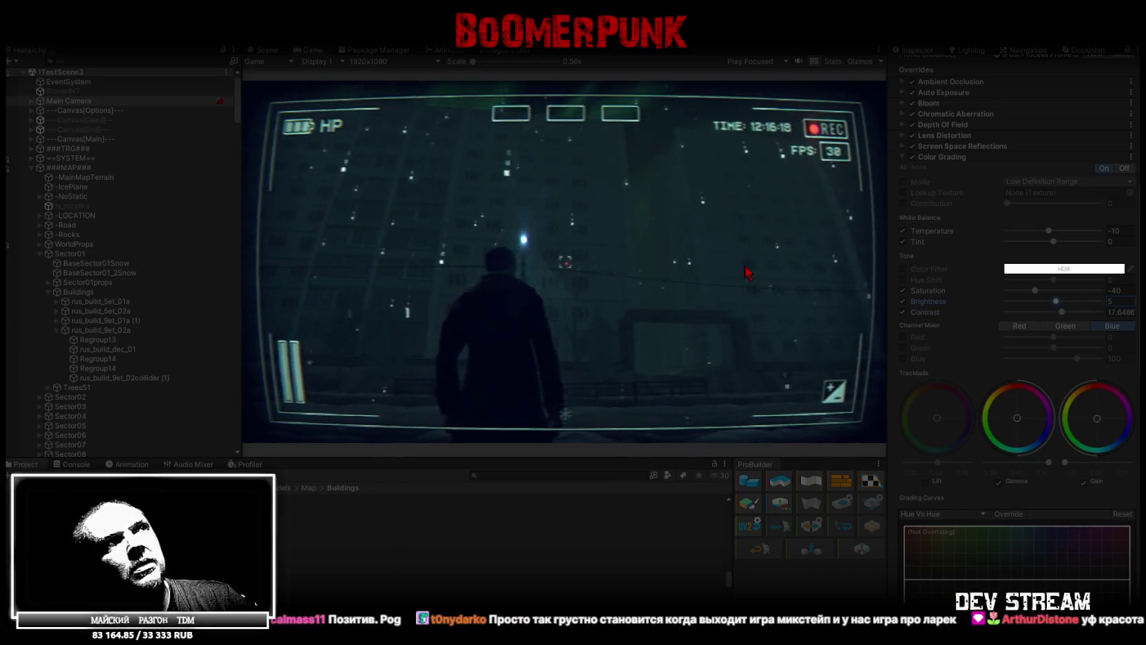
scroll(1048, 248, up, 3)
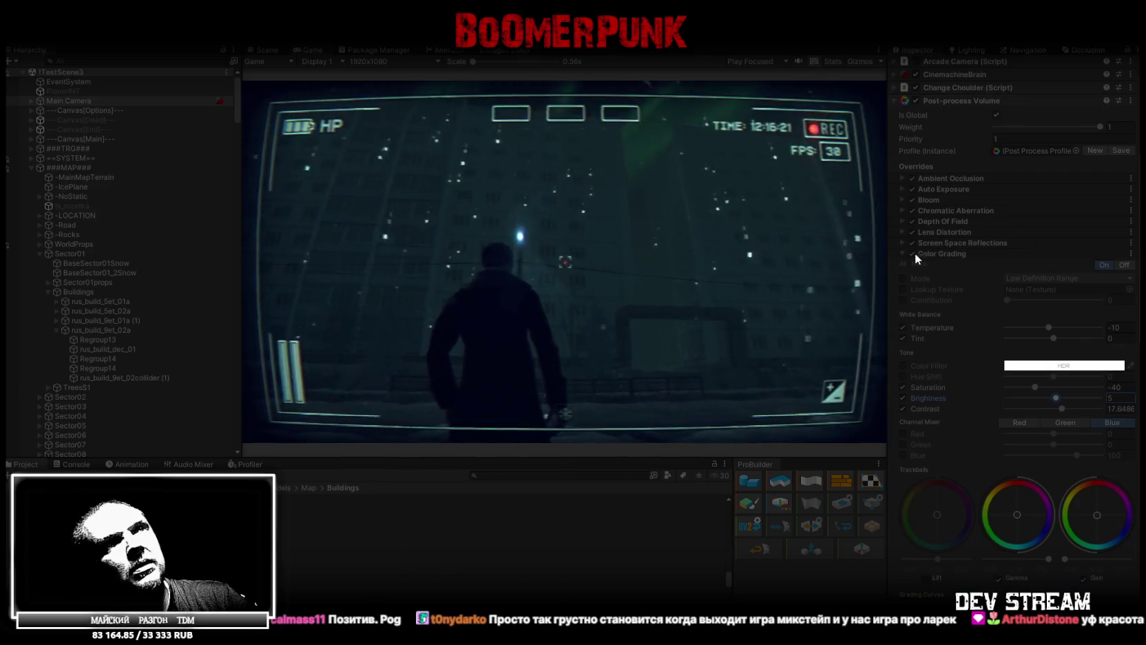
Compare with Color Grading off, then disable the Post-process Volume and VHS Pro effect
click(912, 255)
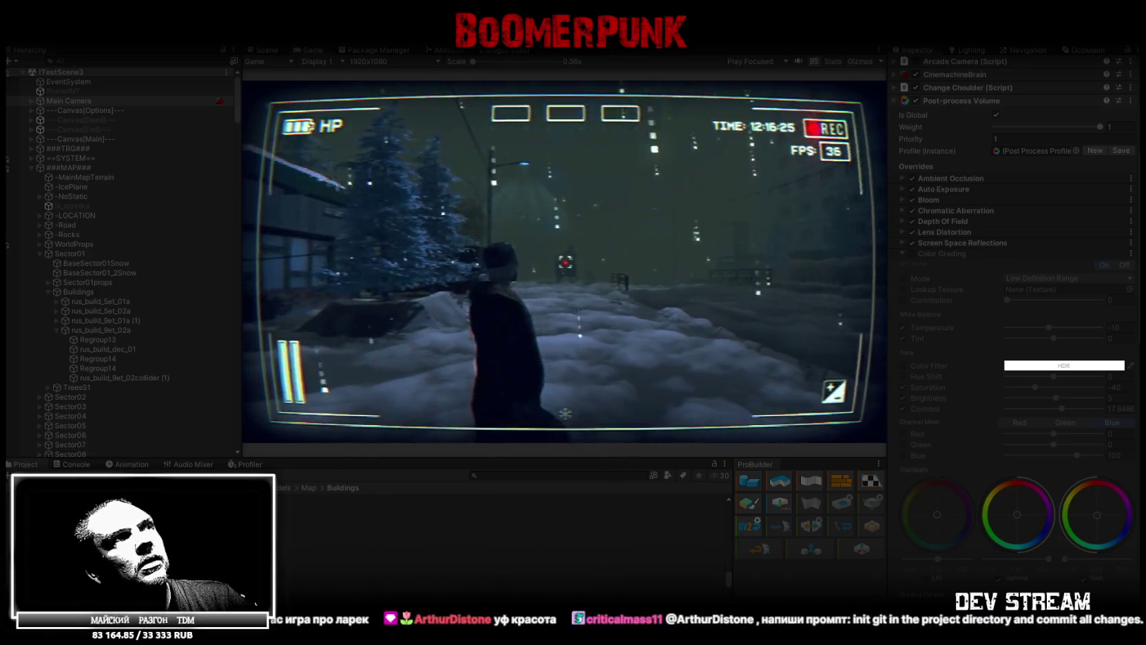
click(912, 254)
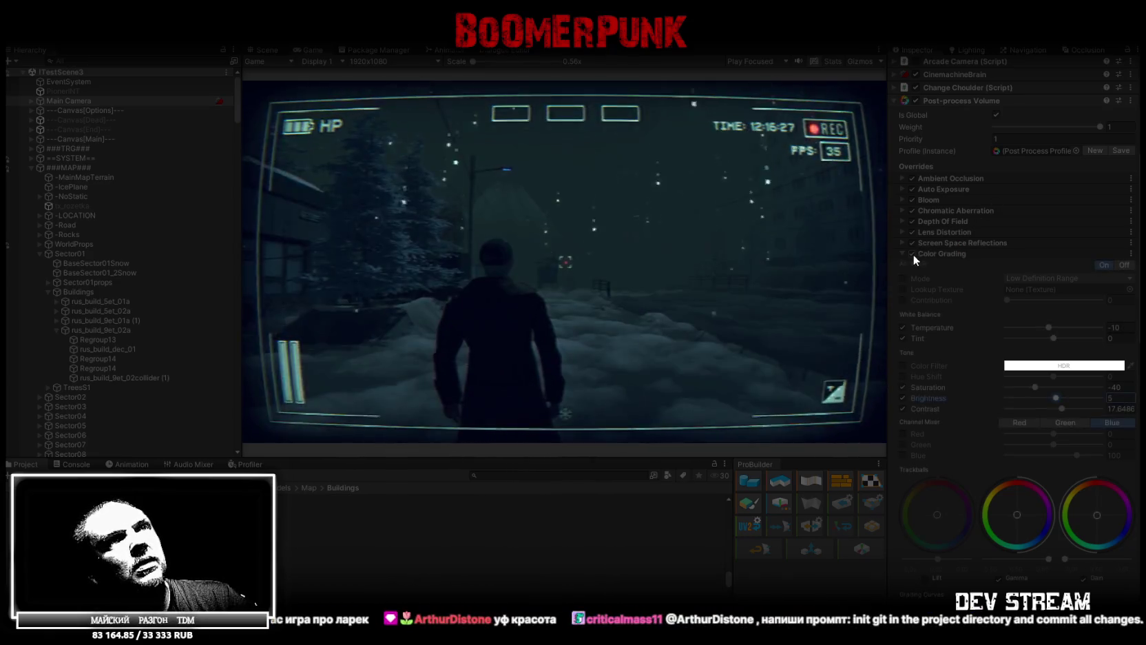
click(911, 254)
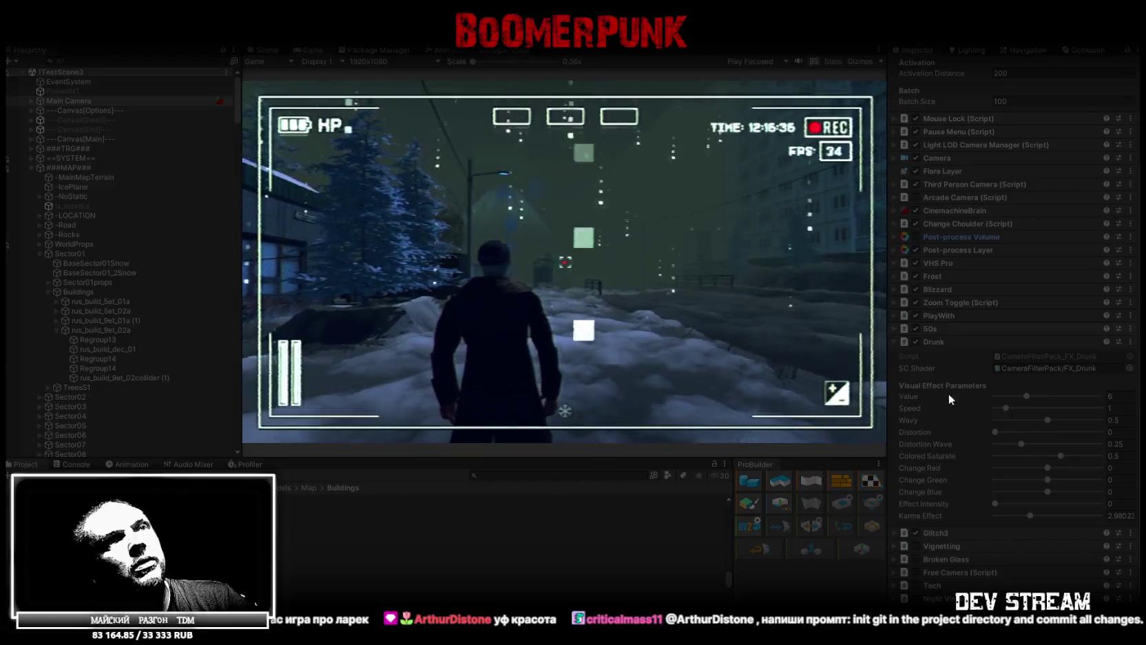
click(915, 263)
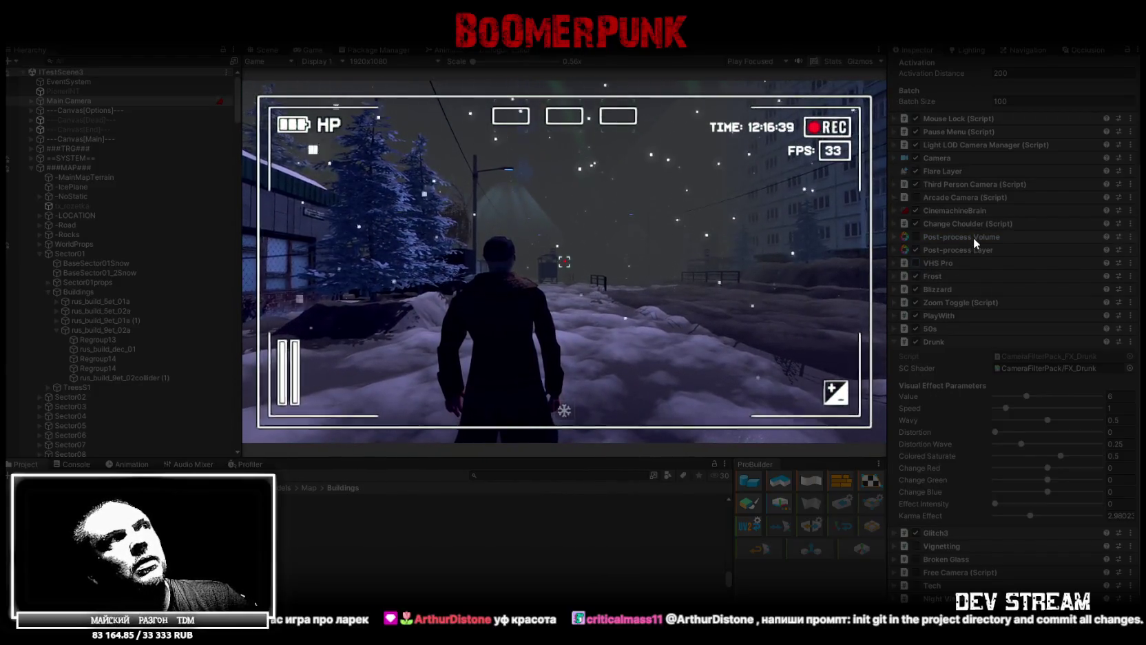
Toggle CinemachineBrain and PlayWith, then walk the character forward in the maximized game view
click(915, 211)
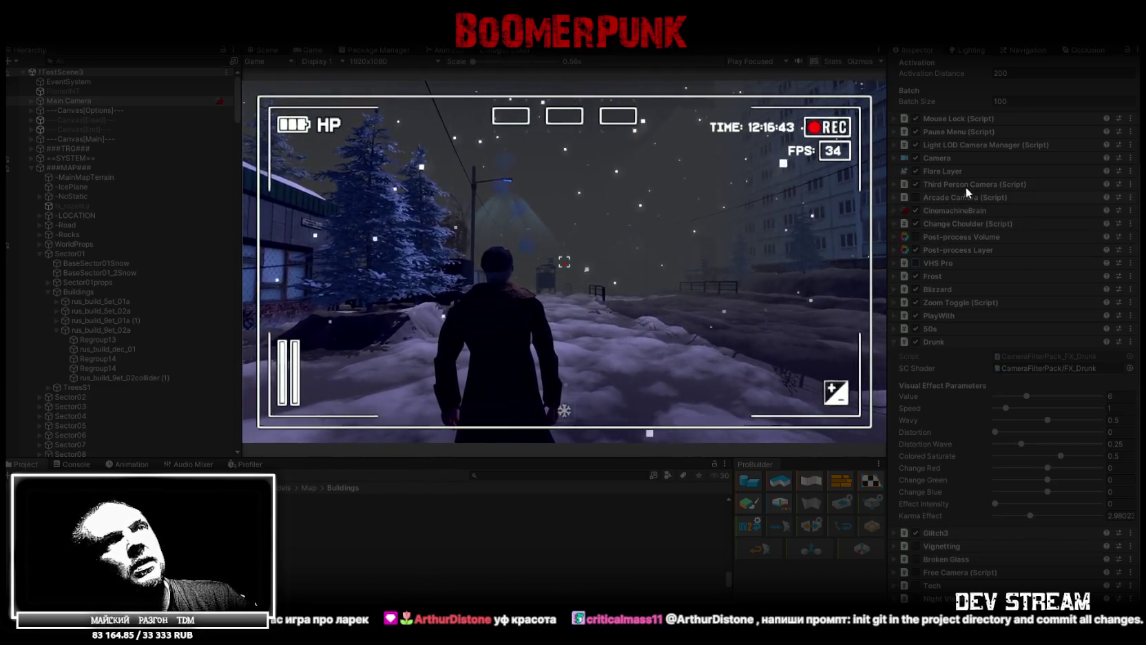
click(916, 315)
click(916, 316)
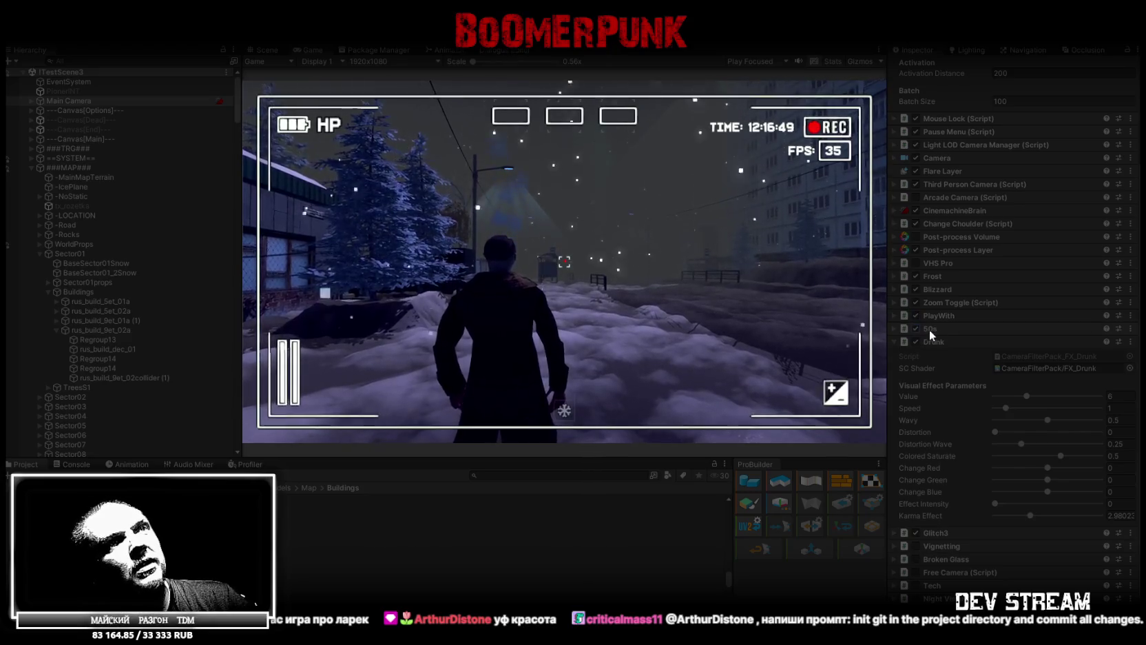
double_click(313, 50)
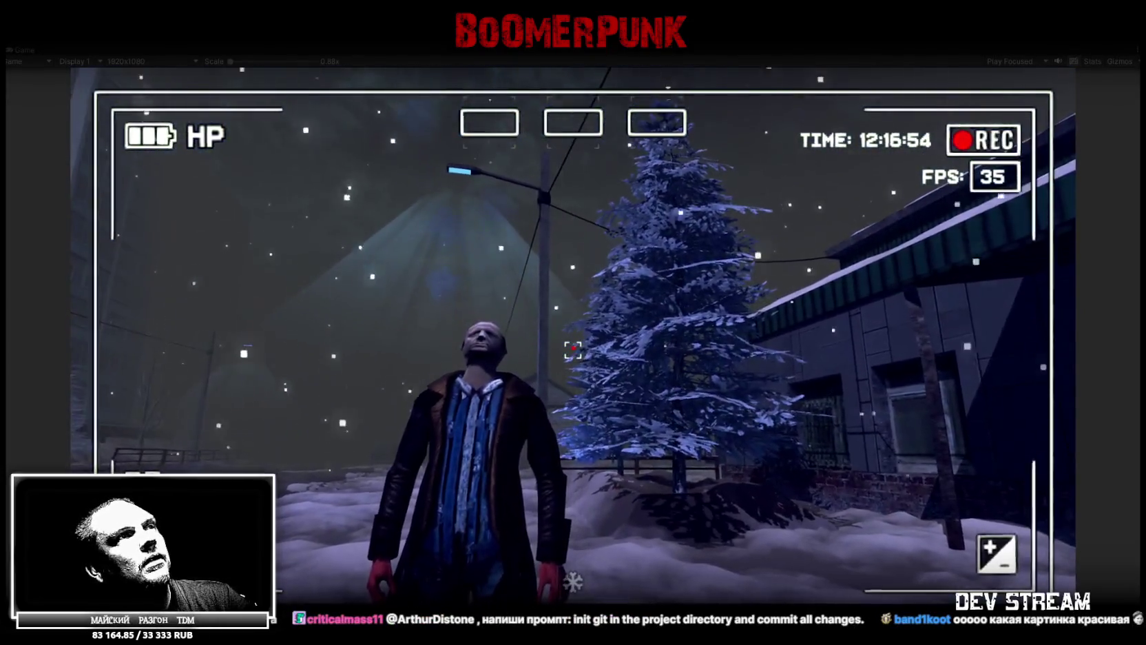
key(w)
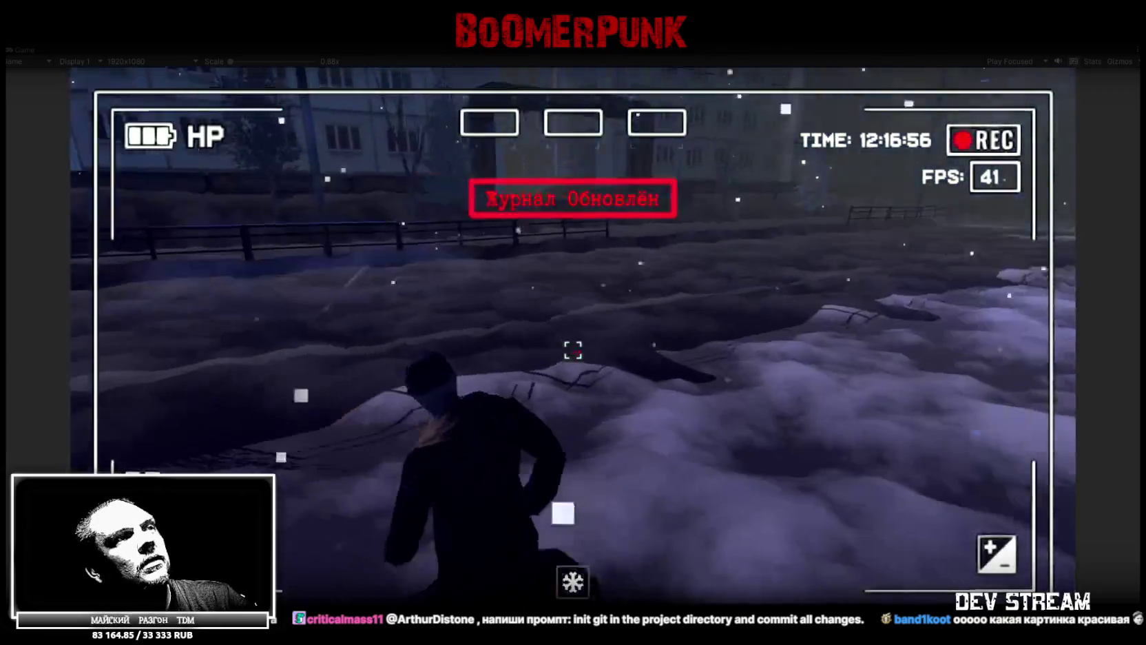
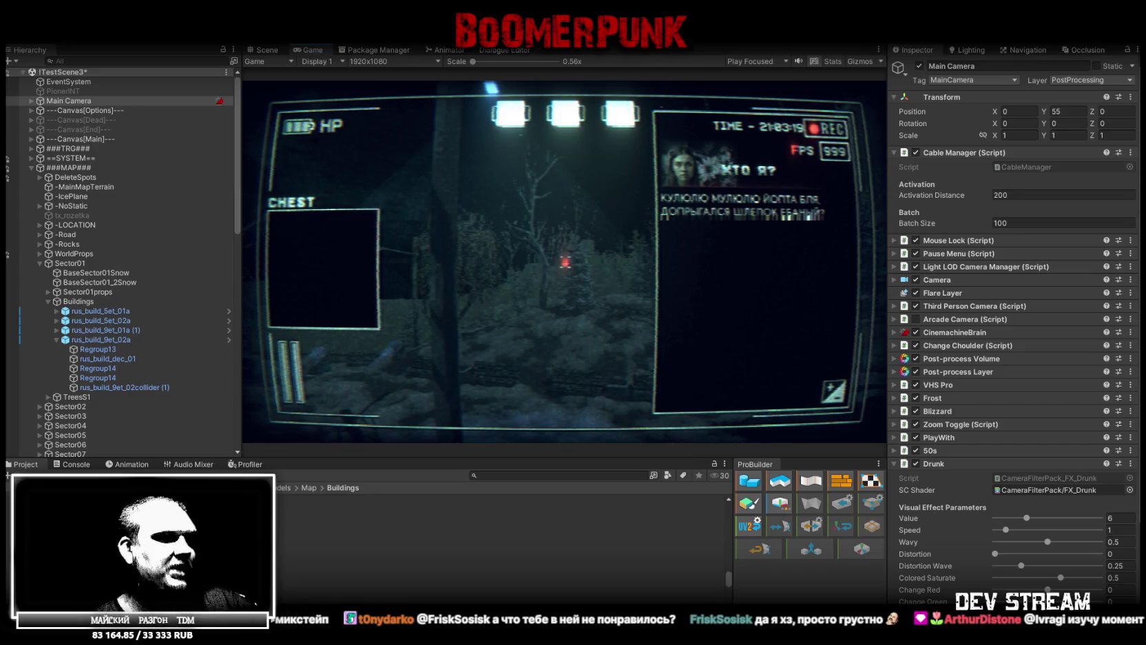
Switch from the running Unity game view to the building model in Blockbench
key(alt+Tab)
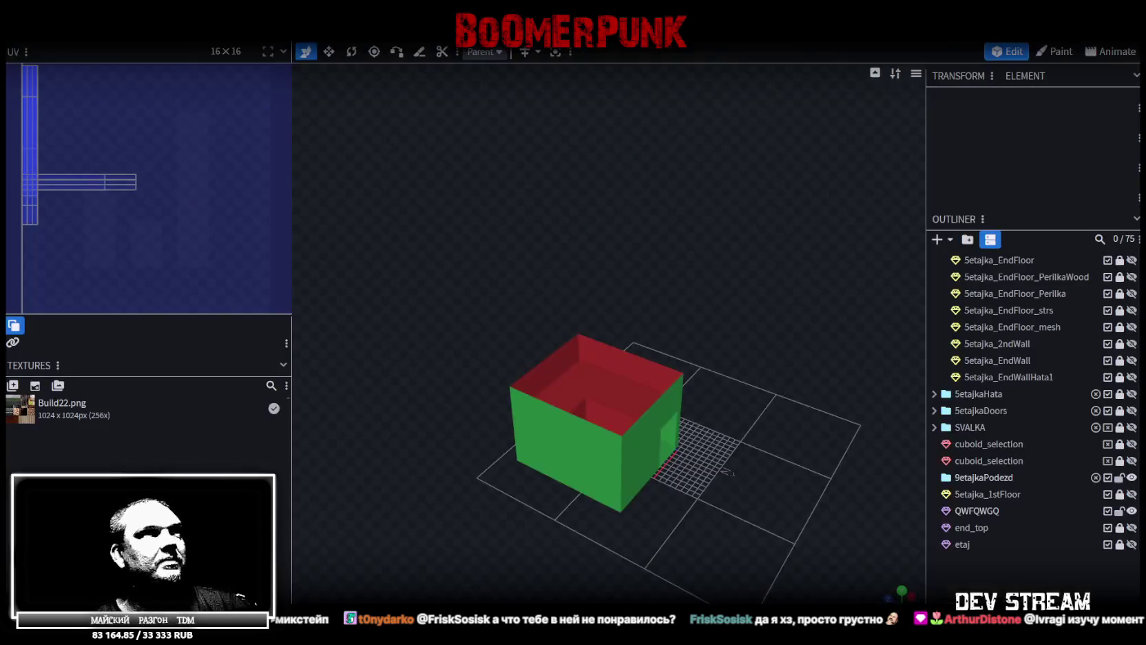
drag(678, 403, 611, 470)
mouse_move(750, 314)
mouse_down()
mouse_move(728, 349)
mouse_move(744, 322)
mouse_move(712, 272)
mouse_move(738, 235)
mouse_move(803, 282)
mouse_move(811, 391)
mouse_move(709, 391)
mouse_move(712, 323)
mouse_move(663, 342)
mouse_move(685, 353)
mouse_move(748, 329)
mouse_move(792, 432)
mouse_move(761, 343)
mouse_move(730, 308)
mouse_move(708, 309)
mouse_move(691, 340)
mouse_move(722, 354)
mouse_move(796, 466)
mouse_move(820, 451)
mouse_move(725, 358)
mouse_move(694, 370)
mouse_move(676, 398)
mouse_move(639, 405)
mouse_up()
click(490, 406)
mouse_move(672, 449)
mouse_down()
mouse_move(701, 434)
mouse_move(608, 141)
mouse_up()
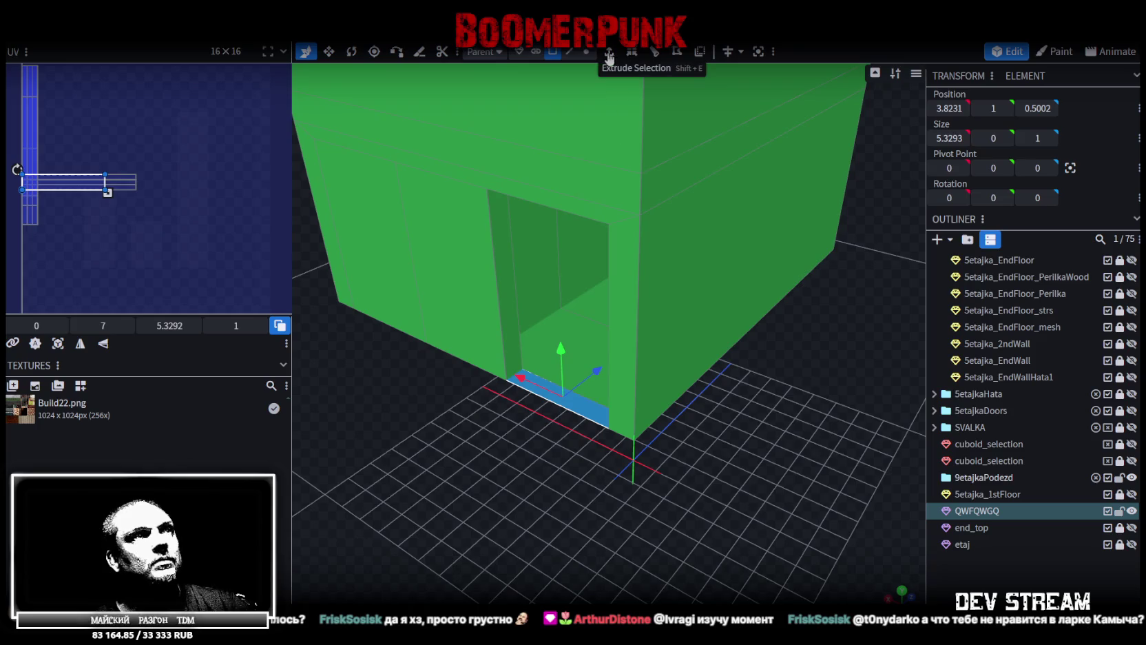
click(608, 52)
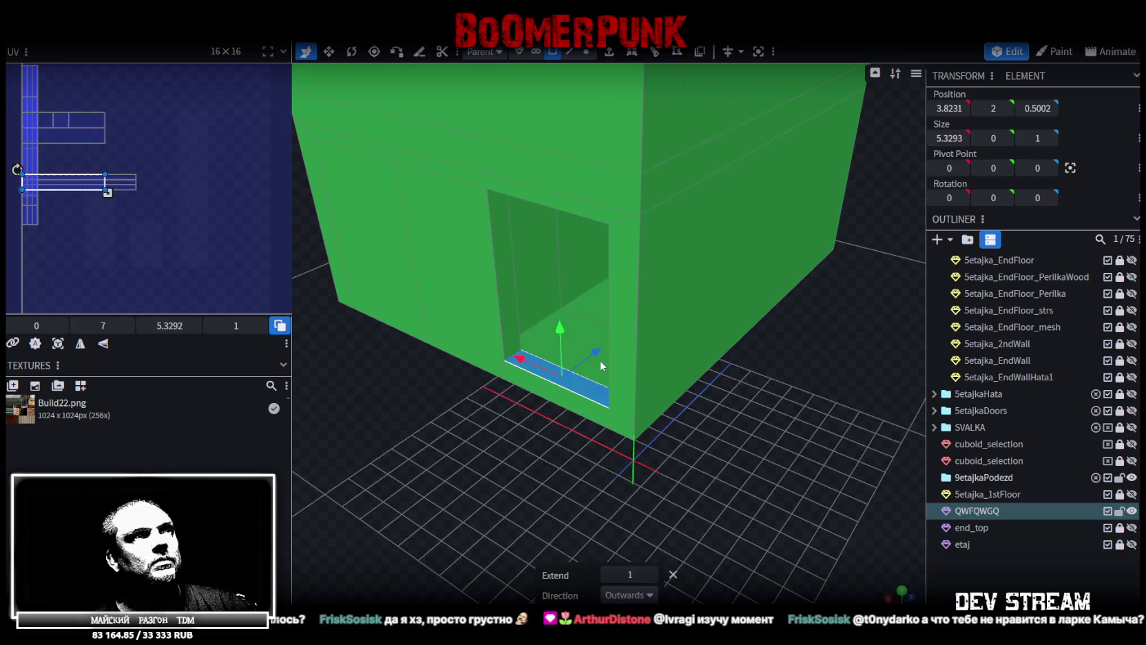
key(ctrl+z)
mouse_move(658, 415)
mouse_down()
mouse_move(716, 468)
mouse_move(928, 537)
mouse_up()
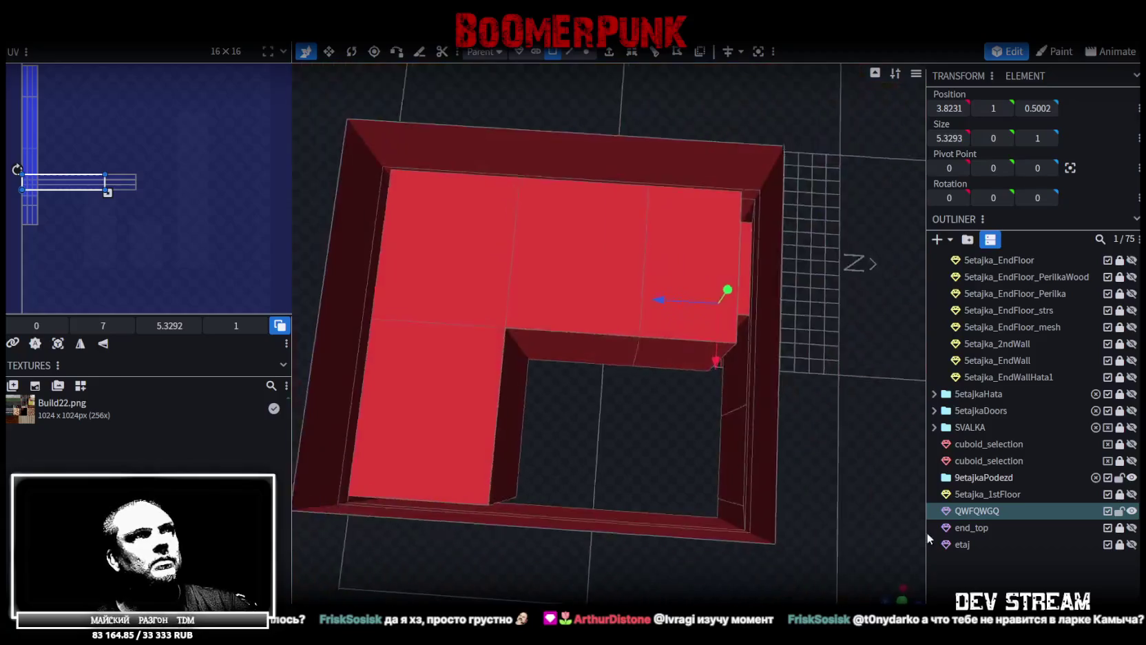
key(KP_7)
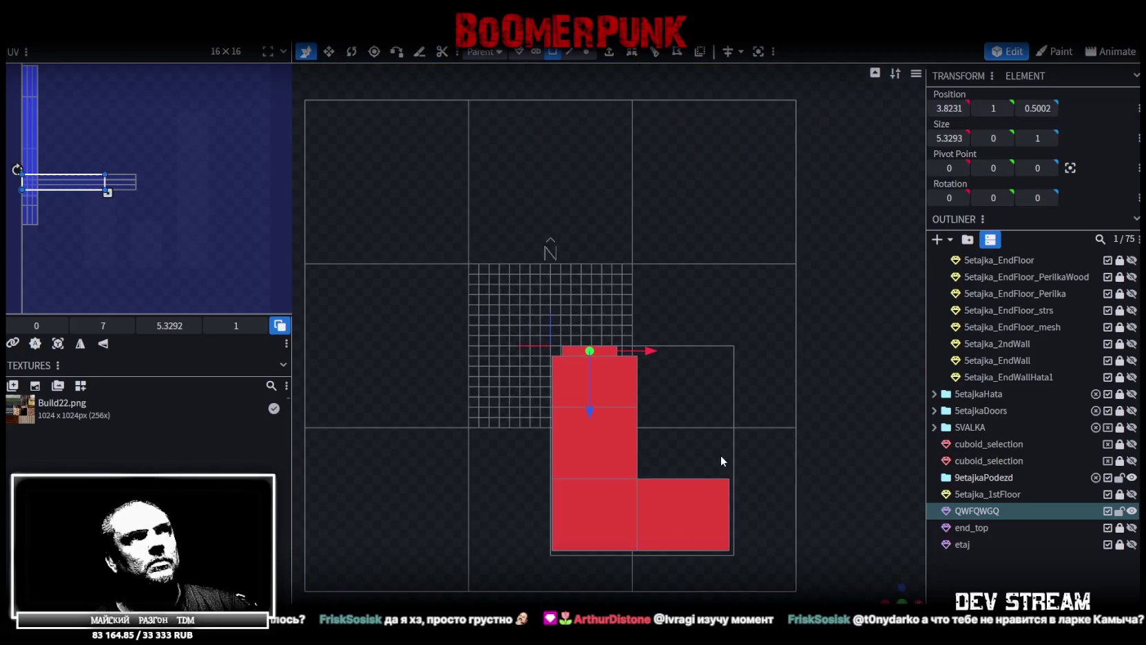
mouse_move(892, 592)
mouse_down()
mouse_move(674, 474)
mouse_move(669, 410)
mouse_move(533, 277)
mouse_up()
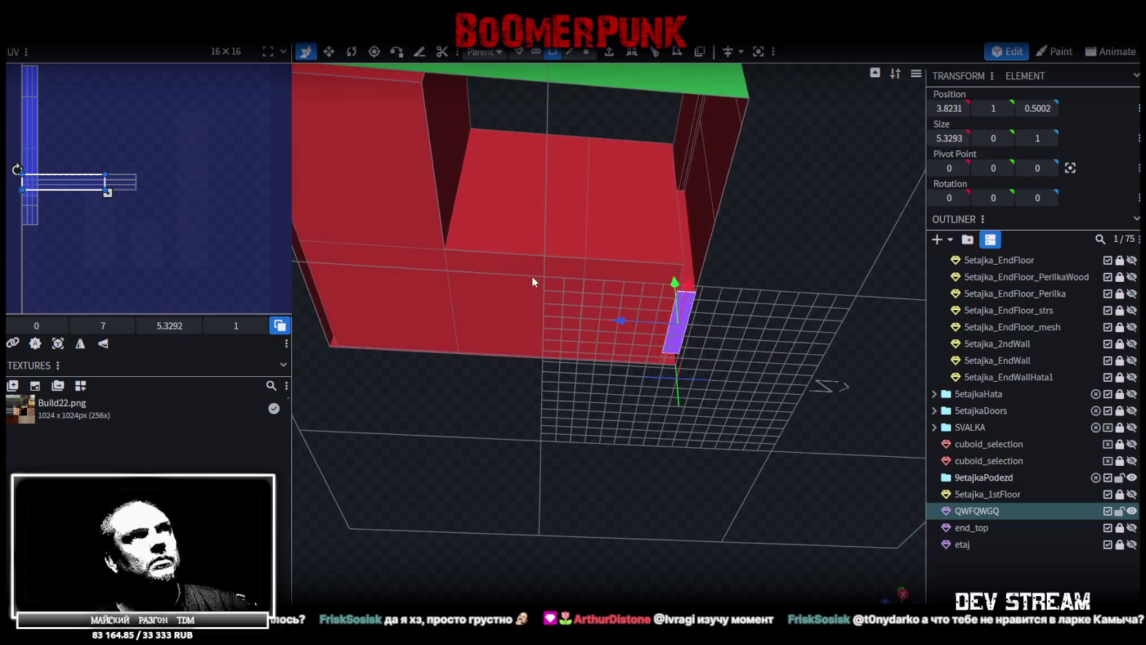
Select the four interior floor faces and shift them one unit on Y
click(565, 320)
shift+click(626, 289)
shift+click(365, 272)
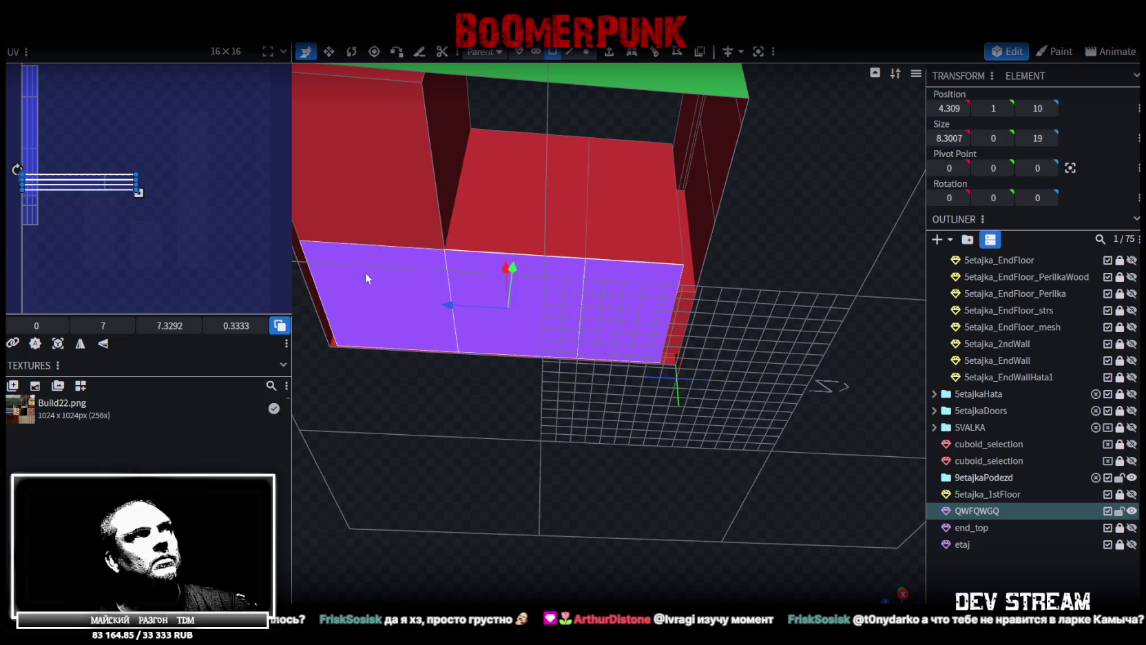
shift+click(371, 207)
mouse_move(465, 331)
mouse_down()
mouse_move(509, 434)
mouse_move(504, 481)
mouse_move(513, 314)
mouse_up()
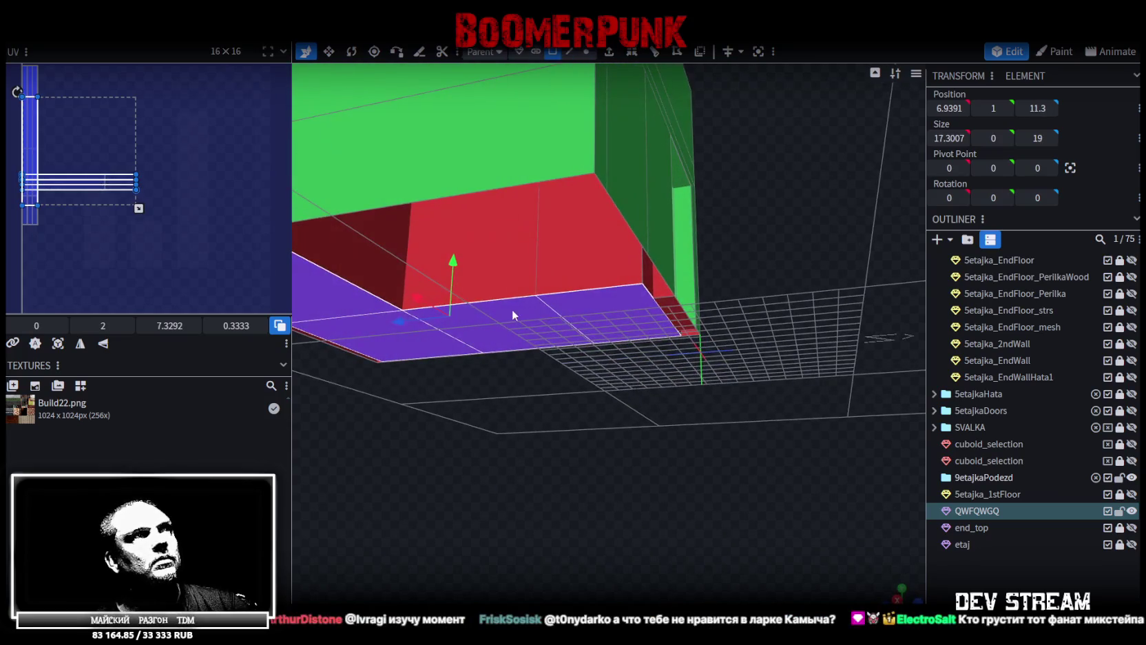
mouse_move(456, 263)
mouse_down()
mouse_move(452, 253)
mouse_move(734, 414)
mouse_move(634, 374)
mouse_up()
Inspect the doorway by selecting its threshold face and the door opening's top face
click(634, 374)
drag(757, 404, 658, 171)
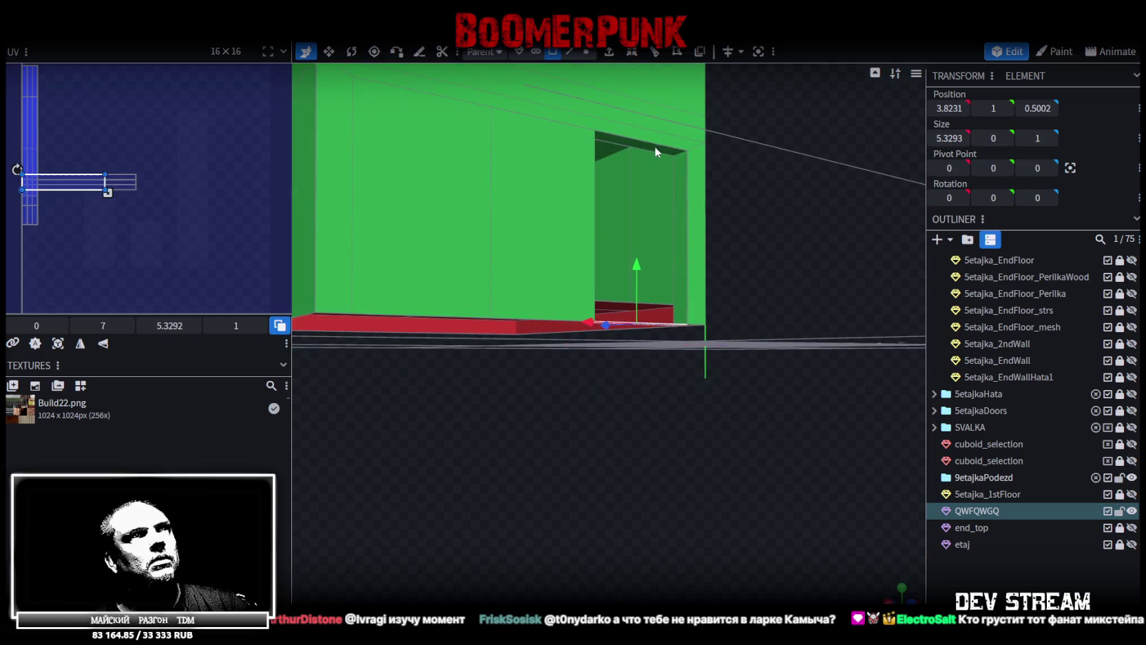
click(655, 150)
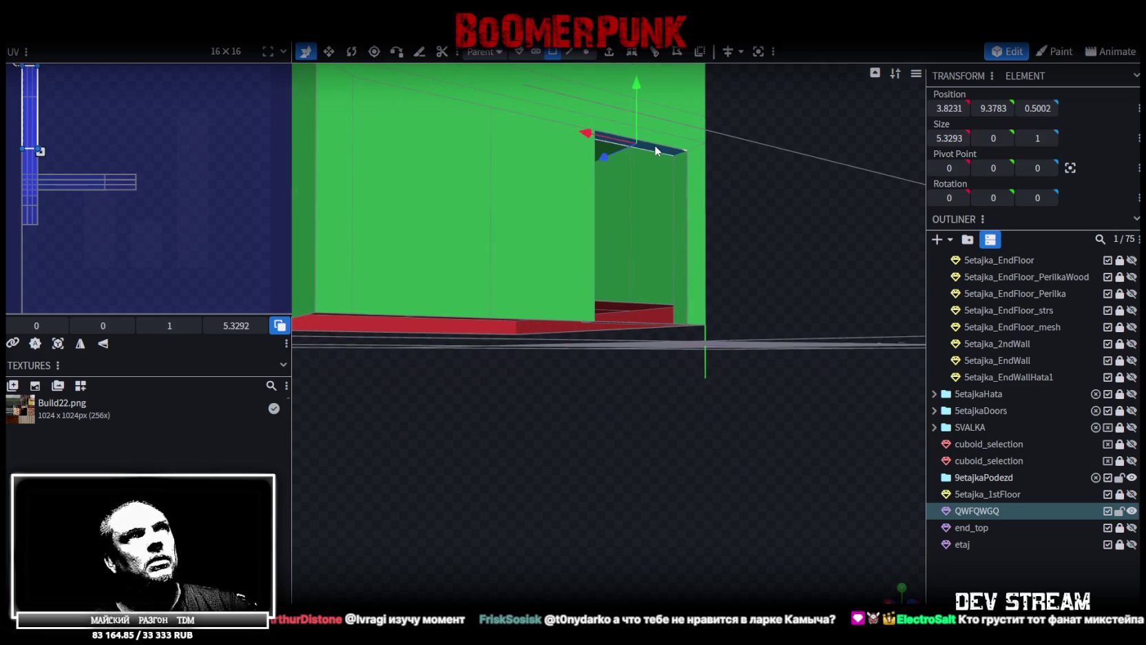
mouse_move(808, 282)
mouse_down()
mouse_move(787, 315)
mouse_move(814, 340)
mouse_move(804, 350)
mouse_up()
scroll(586, 140, up, 2)
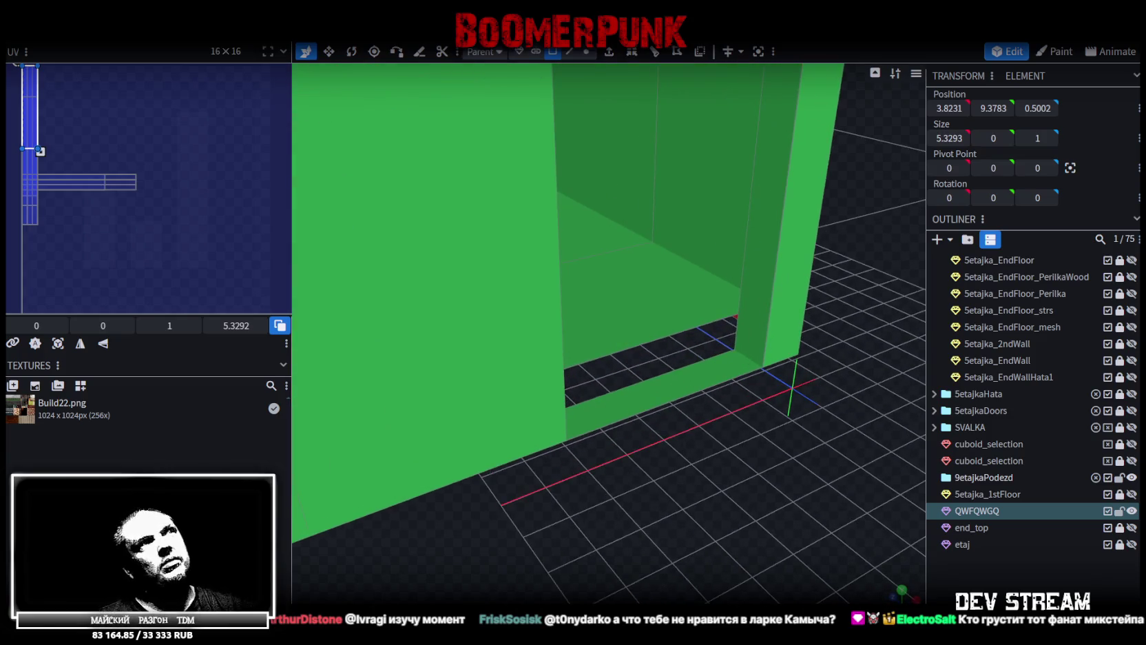
Move the doorway's bottom face to close the gap under the opening
click(569, 51)
click(666, 379)
drag(649, 329, 661, 303)
click(552, 51)
click(689, 358)
scroll(702, 448, down, 2)
mouse_move(717, 511)
mouse_down()
mouse_move(737, 503)
mouse_move(598, 160)
mouse_up()
mouse_move(583, 69)
mouse_down()
mouse_move(659, 405)
mouse_move(685, 317)
mouse_move(695, 324)
mouse_move(572, 318)
mouse_move(562, 290)
mouse_move(721, 253)
mouse_move(644, 316)
mouse_up()
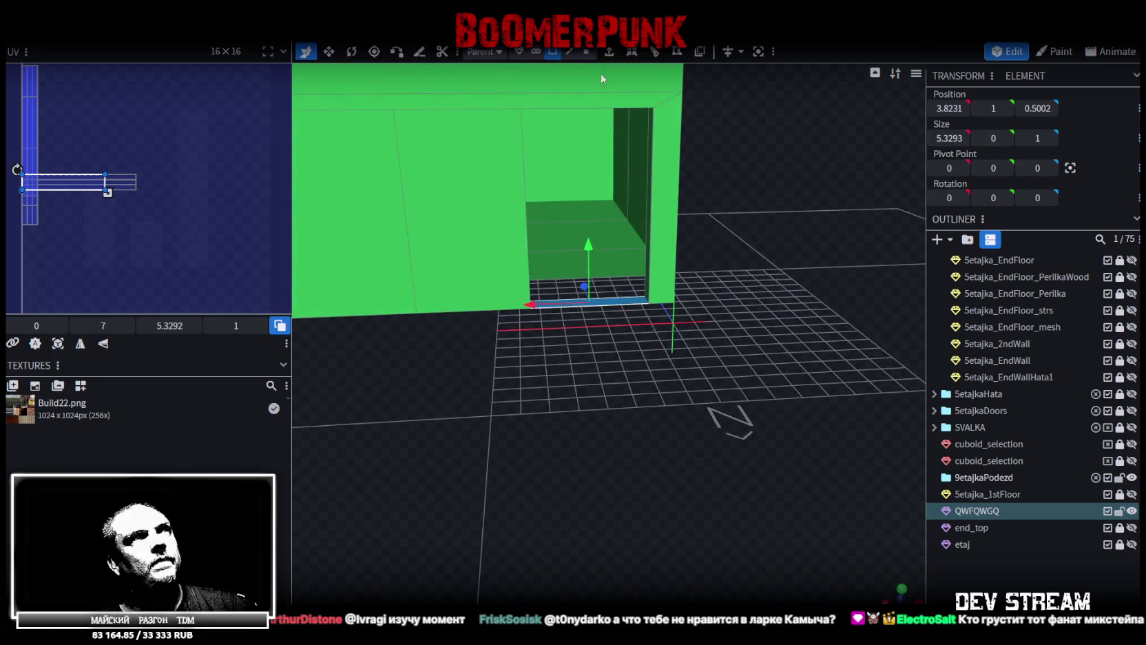
In edge mode, raise the threshold's inner edge up to height 1.5
click(569, 52)
click(626, 290)
drag(609, 373, 685, 382)
drag(590, 219, 596, 205)
mouse_move(661, 344)
mouse_down()
mouse_move(670, 363)
mouse_move(631, 308)
mouse_move(754, 296)
mouse_move(703, 289)
mouse_move(711, 218)
mouse_up()
Lower the four floor faces to height 1.5 and check the threshold strip
click(552, 51)
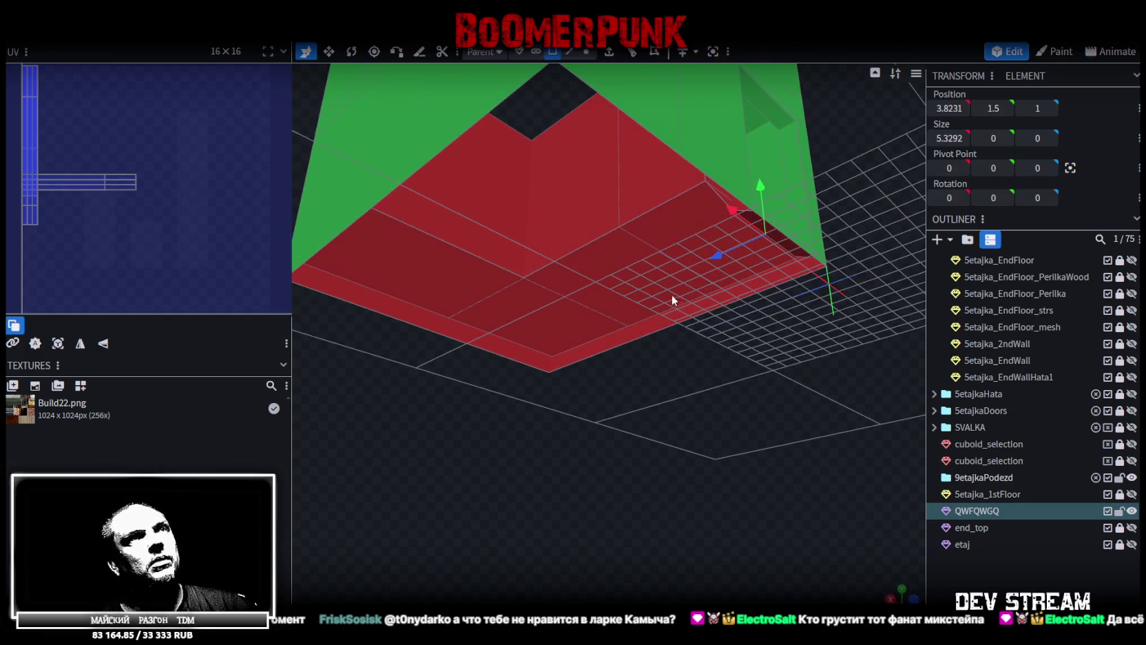
click(674, 301)
shift+click(684, 242)
shift+click(541, 307)
shift+click(448, 274)
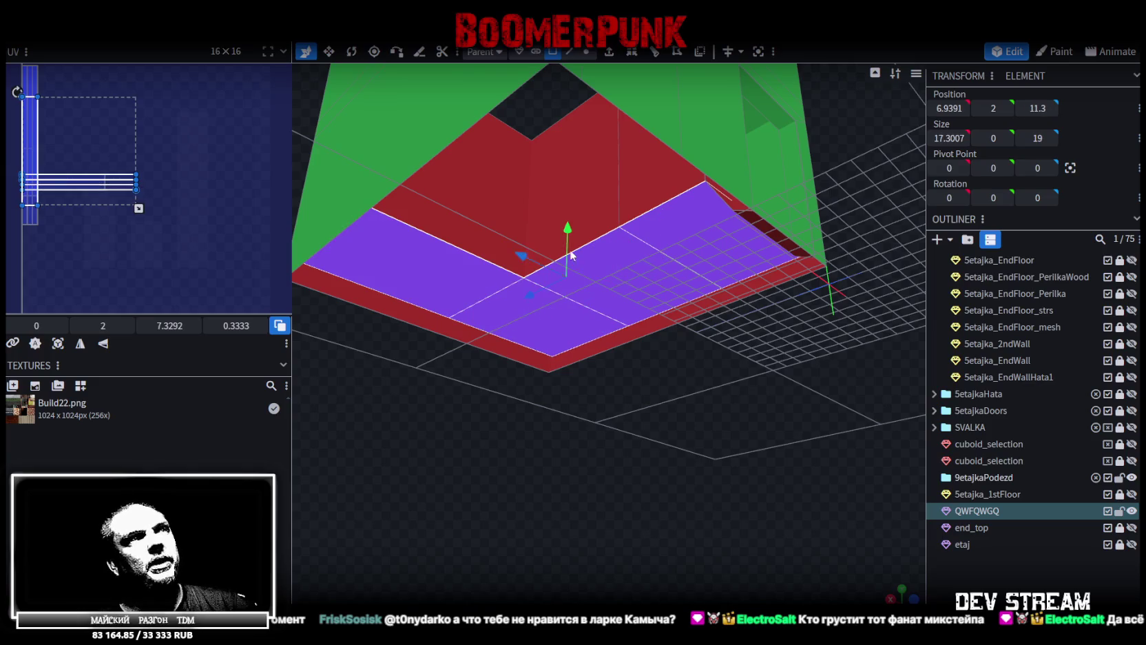
drag(567, 233, 573, 243)
scroll(780, 263, up, 5)
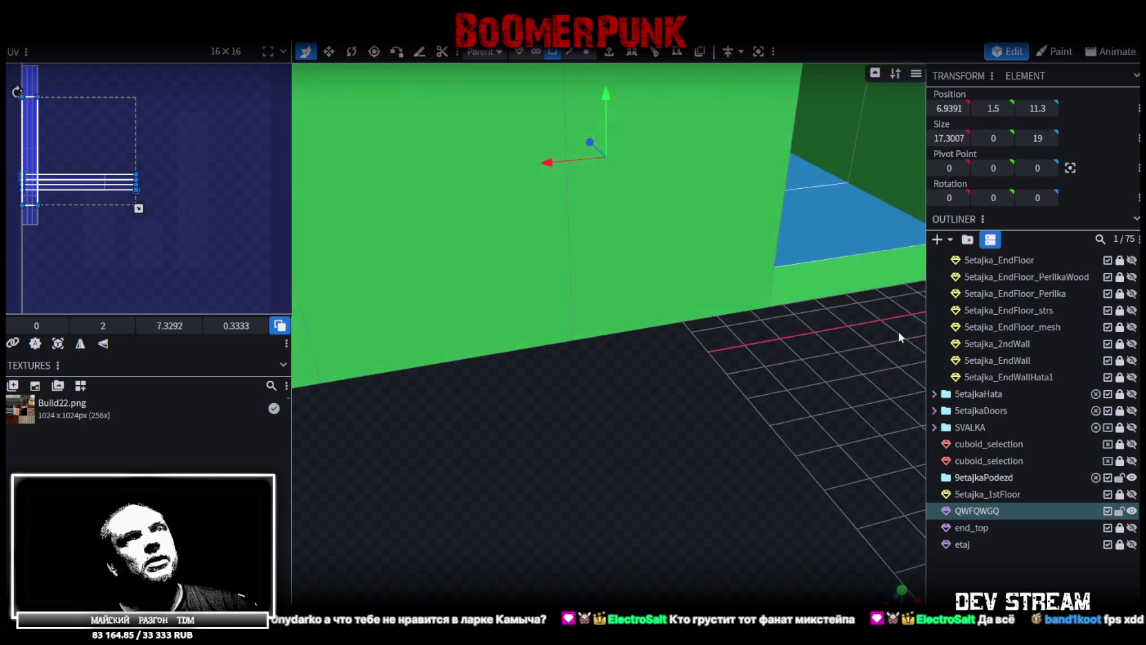
scroll(899, 338, down, 5)
click(716, 287)
mouse_move(792, 415)
mouse_down()
mouse_move(713, 404)
mouse_move(813, 401)
mouse_move(805, 394)
mouse_up()
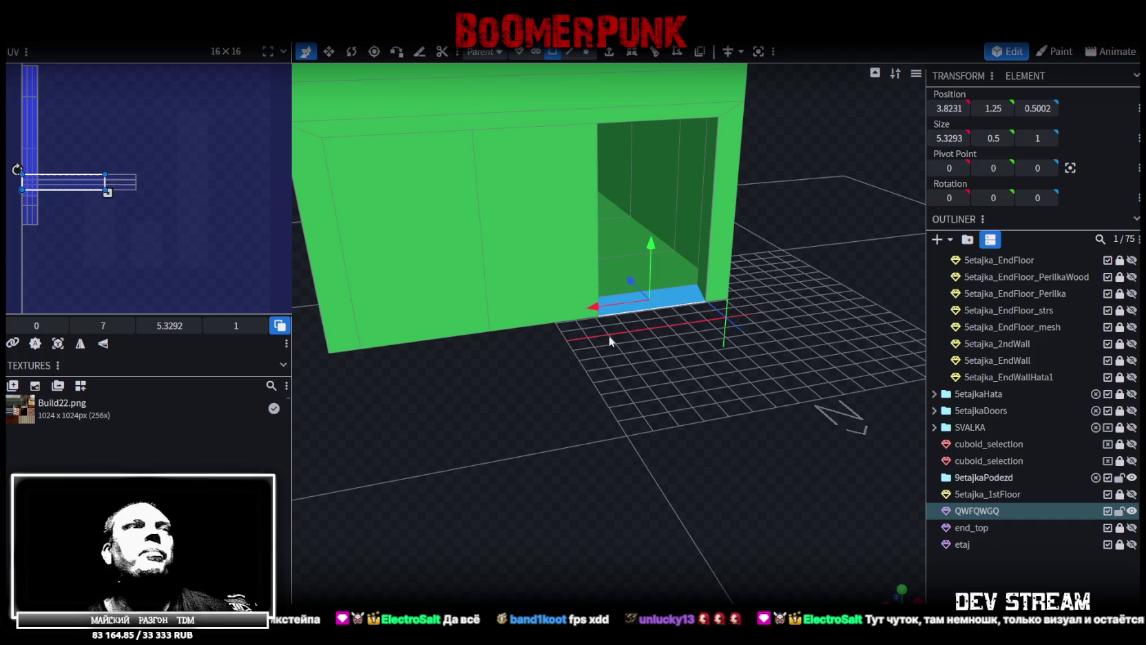
Select the whole building mesh, then pick out the doorway's floor face
scroll(597, 413, up, 3)
mouse_move(597, 414)
mouse_down()
mouse_move(723, 402)
mouse_move(728, 238)
mouse_up()
click(586, 51)
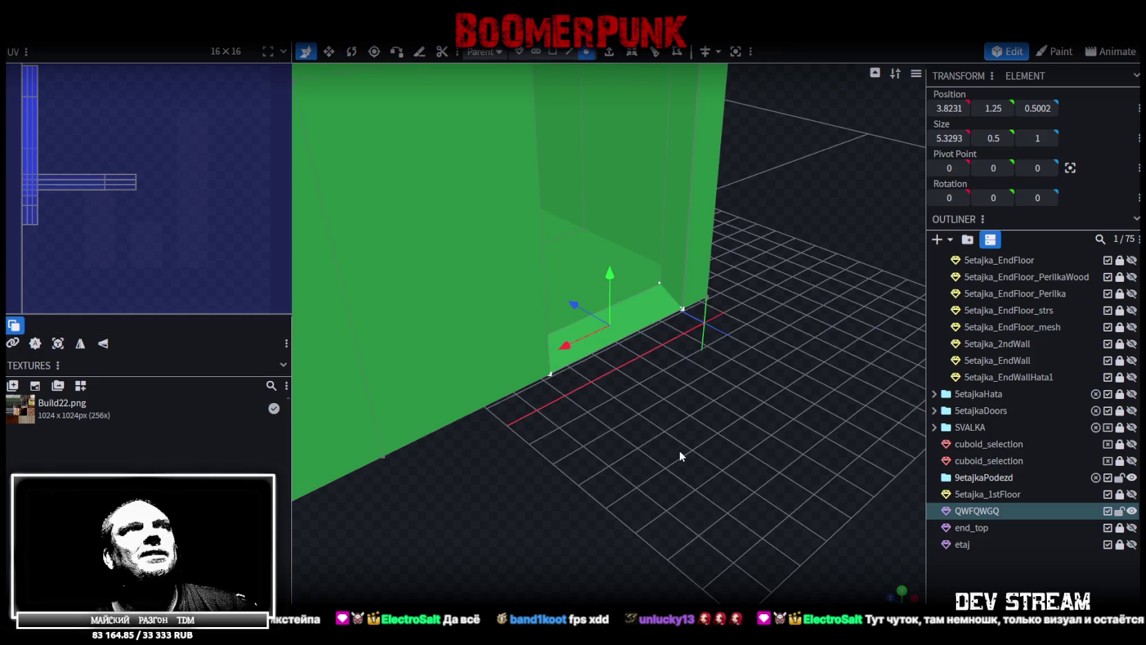
scroll(647, 434, down, 3)
drag(634, 424, 551, 276)
key(ctrl+a)
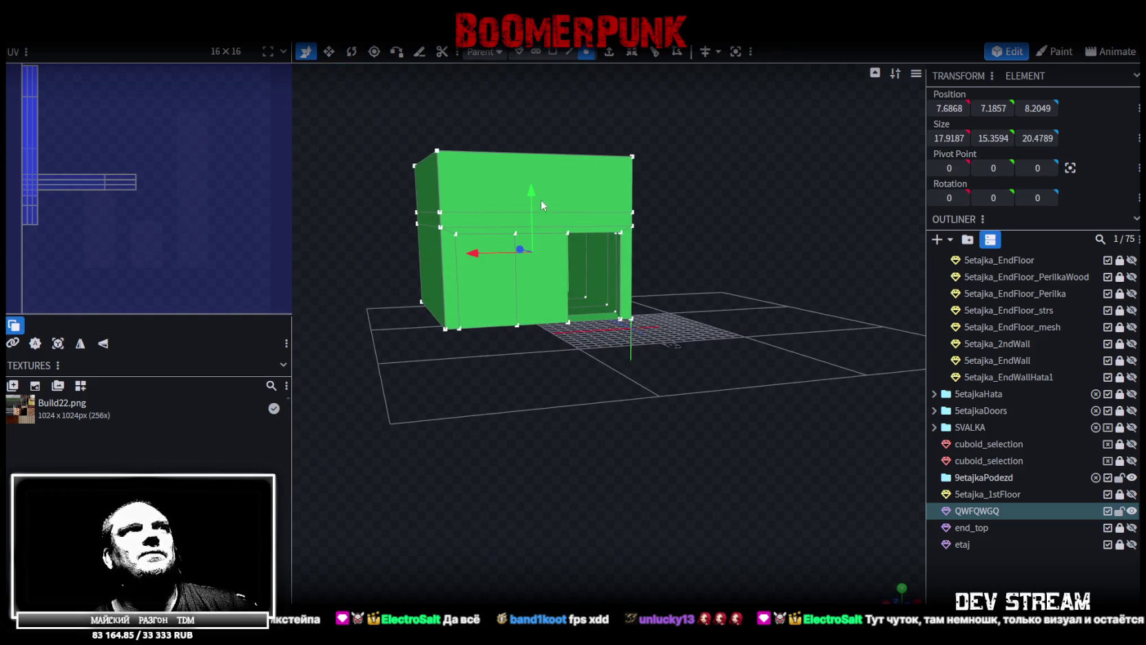
drag(535, 186, 551, 137)
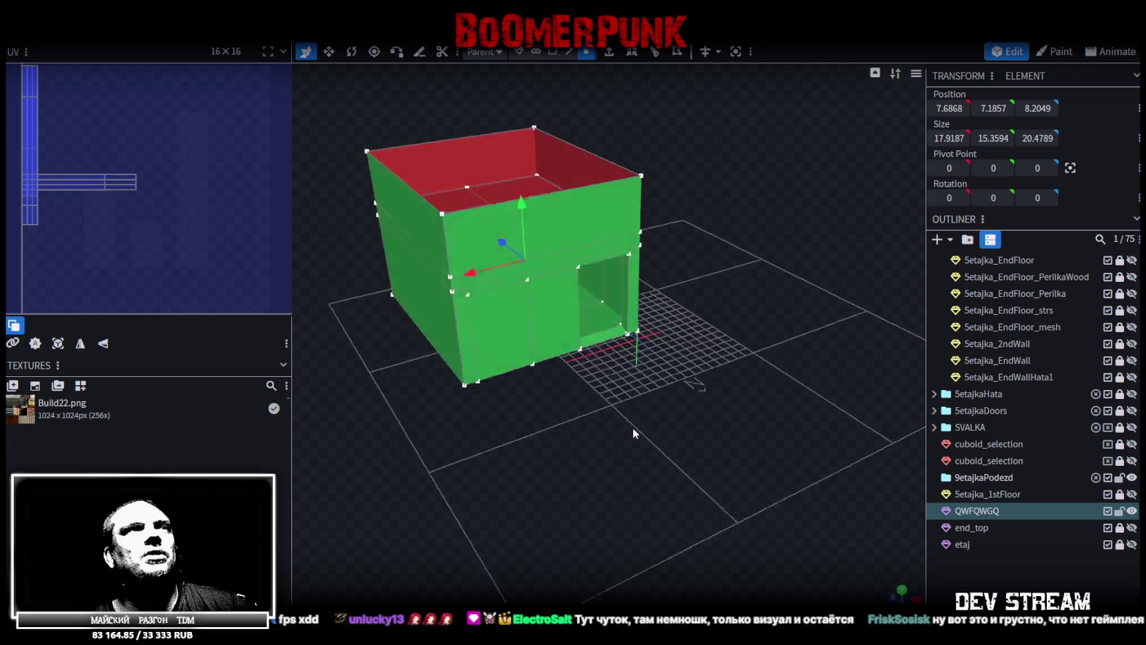
scroll(553, 118, up, 5)
click(555, 51)
click(622, 339)
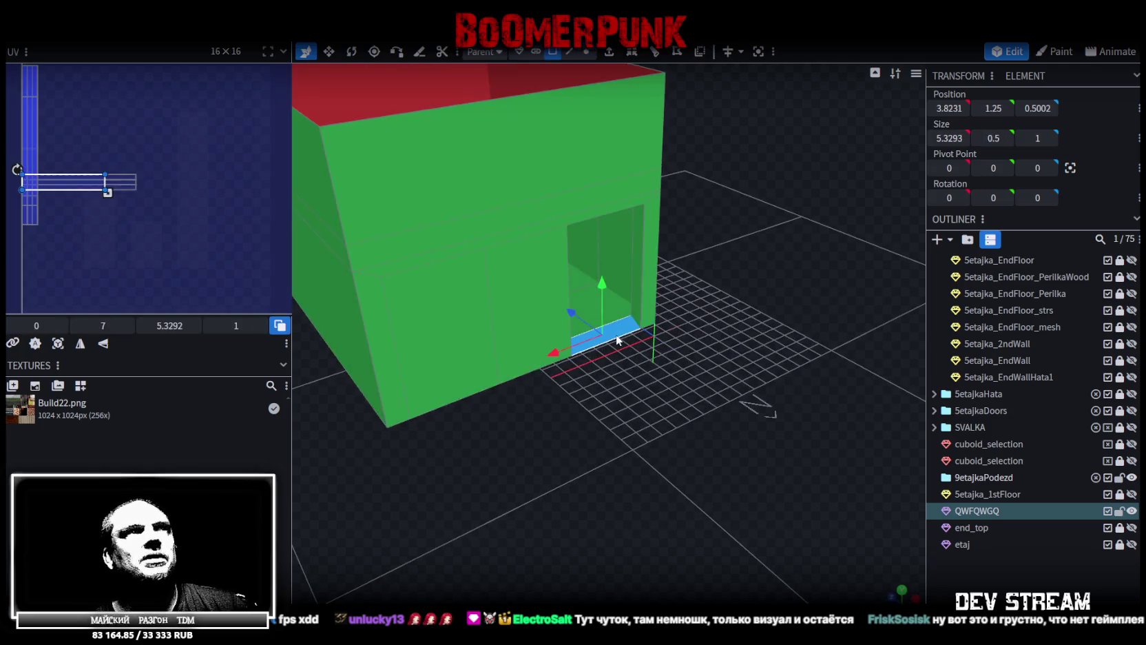
drag(654, 410, 656, 410)
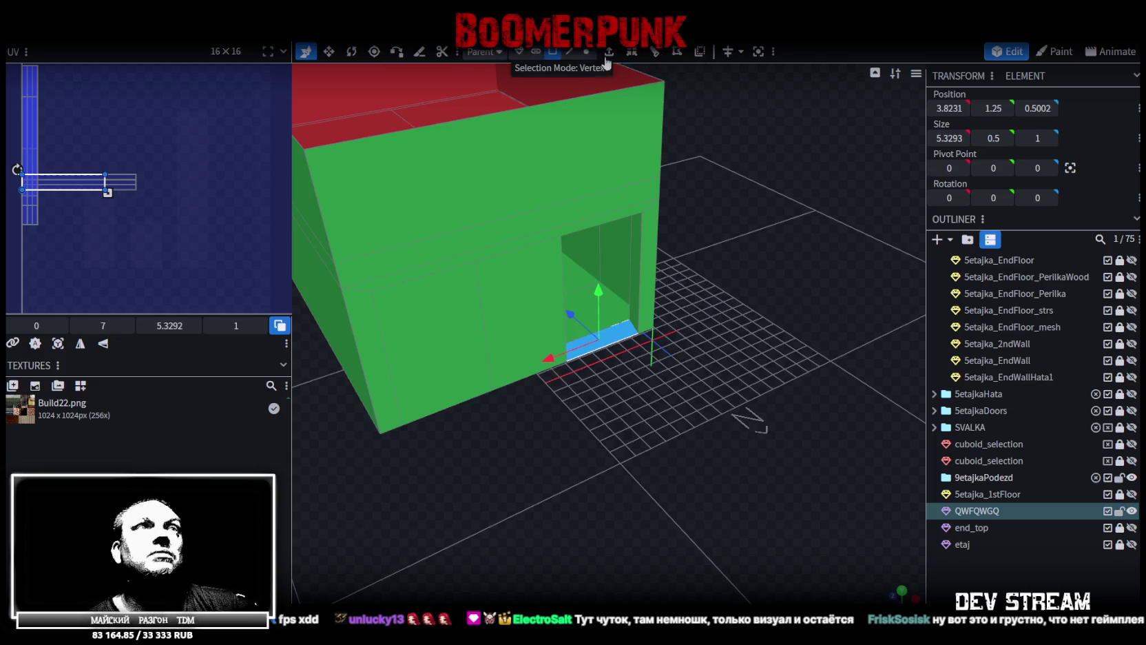
Extrude the doorway floor face along Z- to push out an entrance slab
click(608, 52)
click(651, 597)
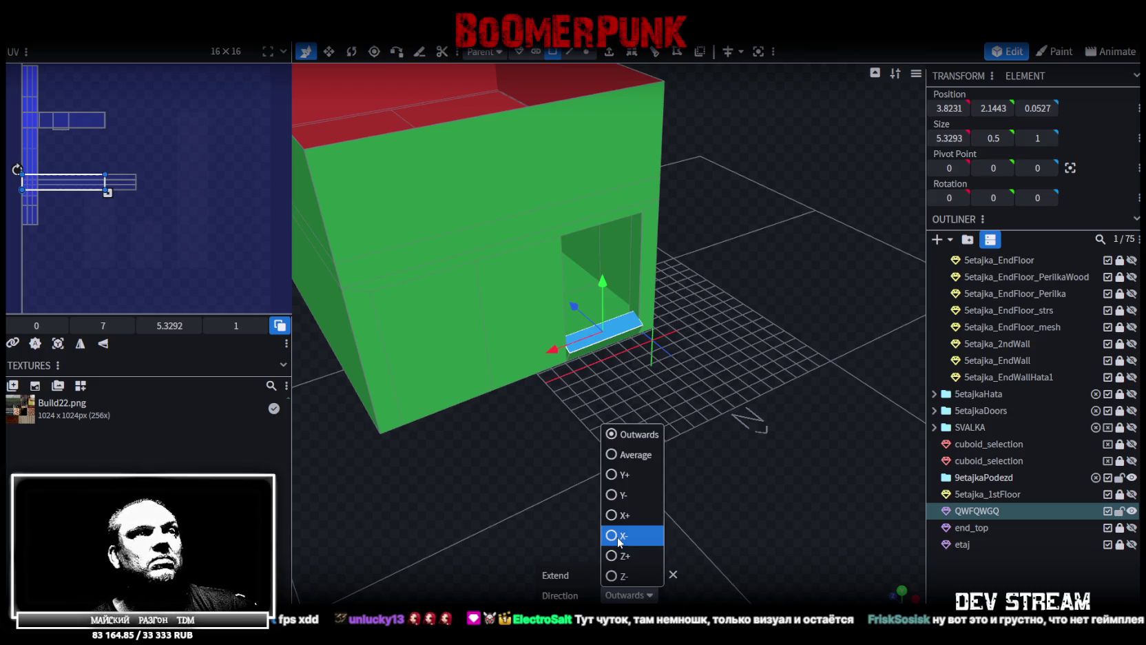
click(618, 576)
mouse_move(646, 463)
mouse_down()
mouse_move(680, 387)
mouse_move(678, 419)
mouse_up()
mouse_move(598, 321)
mouse_down()
mouse_move(640, 343)
mouse_move(717, 426)
mouse_move(617, 462)
mouse_move(541, 443)
mouse_move(639, 343)
mouse_move(606, 328)
mouse_move(580, 335)
mouse_move(616, 320)
mouse_up()
mouse_move(694, 438)
mouse_down()
mouse_move(638, 425)
mouse_move(665, 423)
mouse_move(672, 403)
mouse_move(640, 366)
mouse_move(620, 293)
mouse_move(563, 440)
mouse_move(573, 483)
mouse_move(613, 501)
mouse_move(663, 408)
mouse_move(565, 433)
mouse_move(571, 280)
mouse_move(543, 463)
mouse_move(488, 453)
mouse_up()
click(576, 264)
Box-select the step's lower faces and split them into a separate mesh
click(504, 401)
mouse_move(504, 400)
mouse_down()
mouse_move(672, 508)
mouse_move(719, 511)
mouse_move(689, 479)
mouse_up()
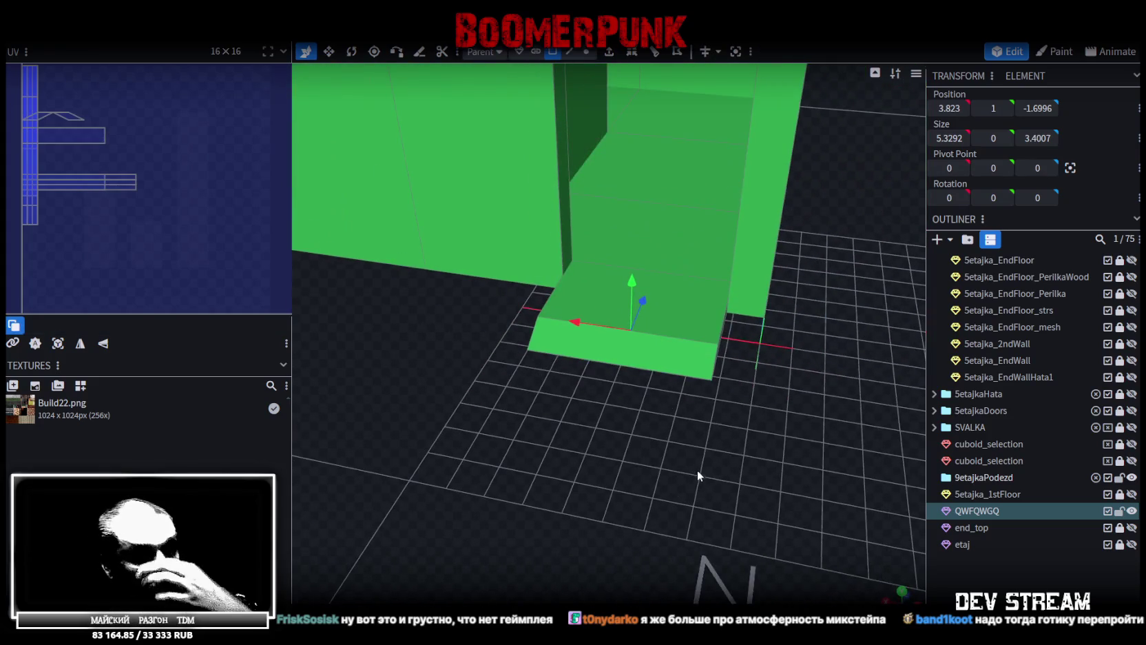
mouse_move(669, 452)
mouse_down()
mouse_move(734, 468)
mouse_move(709, 486)
mouse_up()
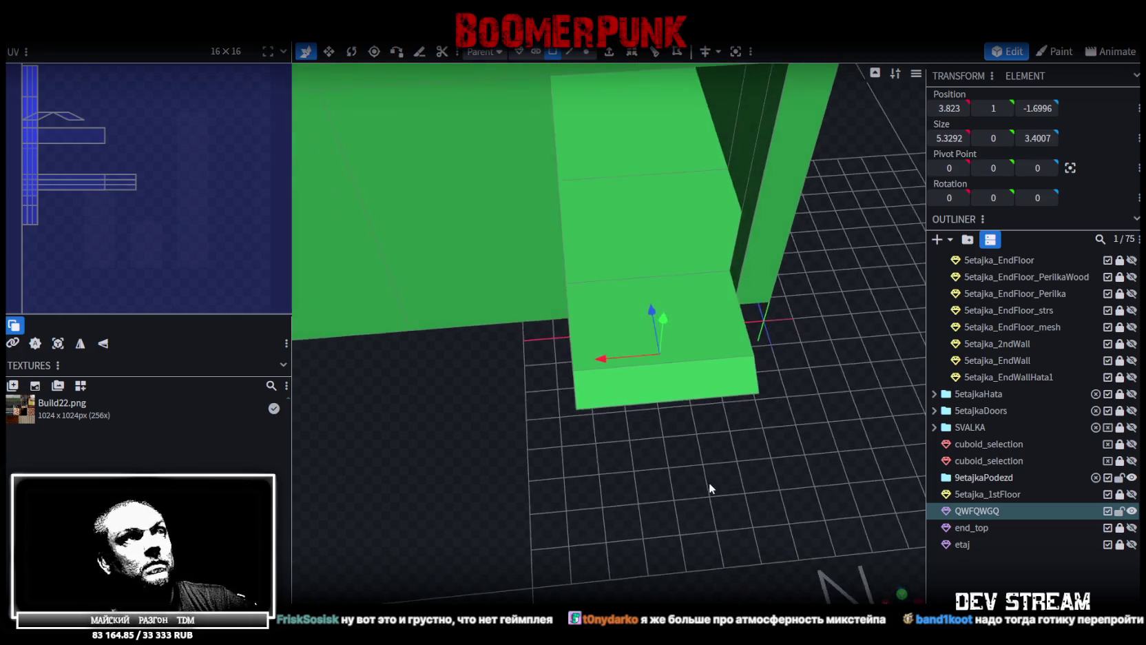
mouse_move(540, 461)
mouse_down()
mouse_move(869, 326)
mouse_move(849, 374)
mouse_move(577, 442)
mouse_move(811, 378)
mouse_move(747, 387)
mouse_up()
right_click(710, 353)
click(749, 393)
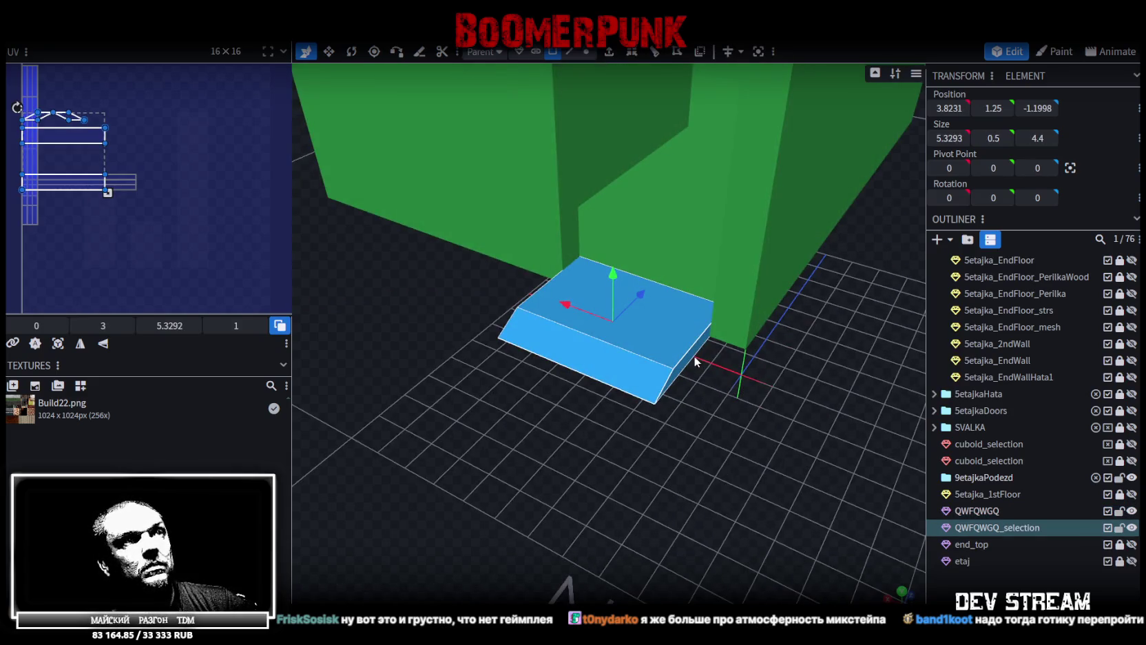
Widen the slab along X and set the thin angled piece's Position X to 0
click(569, 52)
click(668, 355)
mouse_move(683, 373)
mouse_down()
mouse_move(614, 325)
mouse_move(675, 421)
mouse_move(711, 337)
mouse_move(798, 363)
mouse_up()
click(634, 338)
key(v)
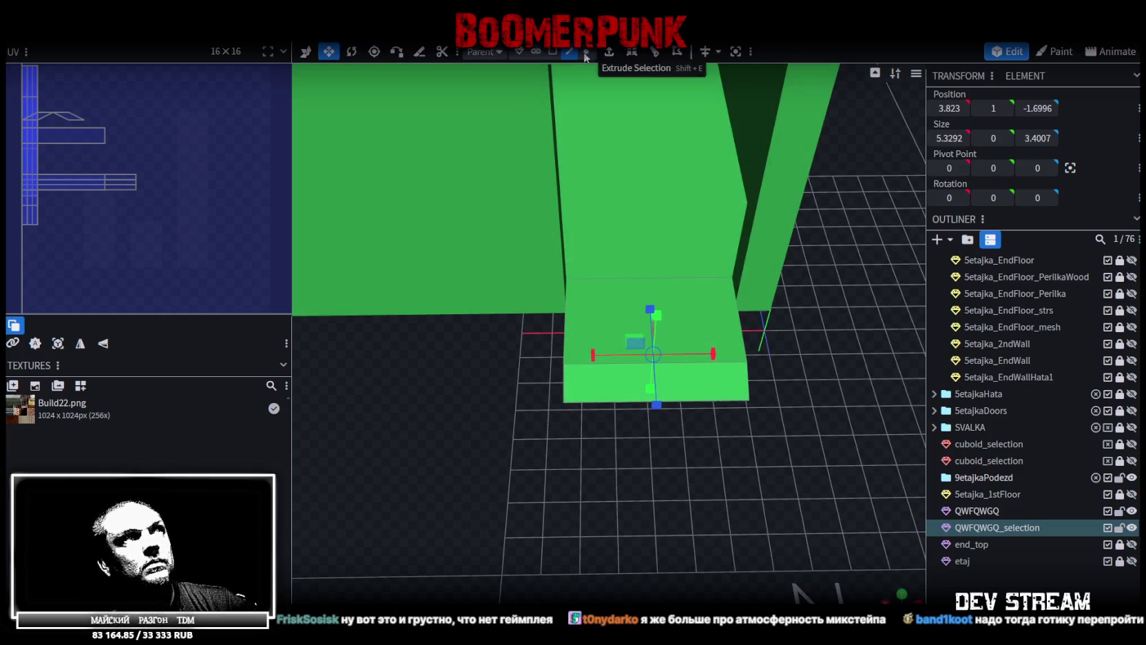
click(688, 386)
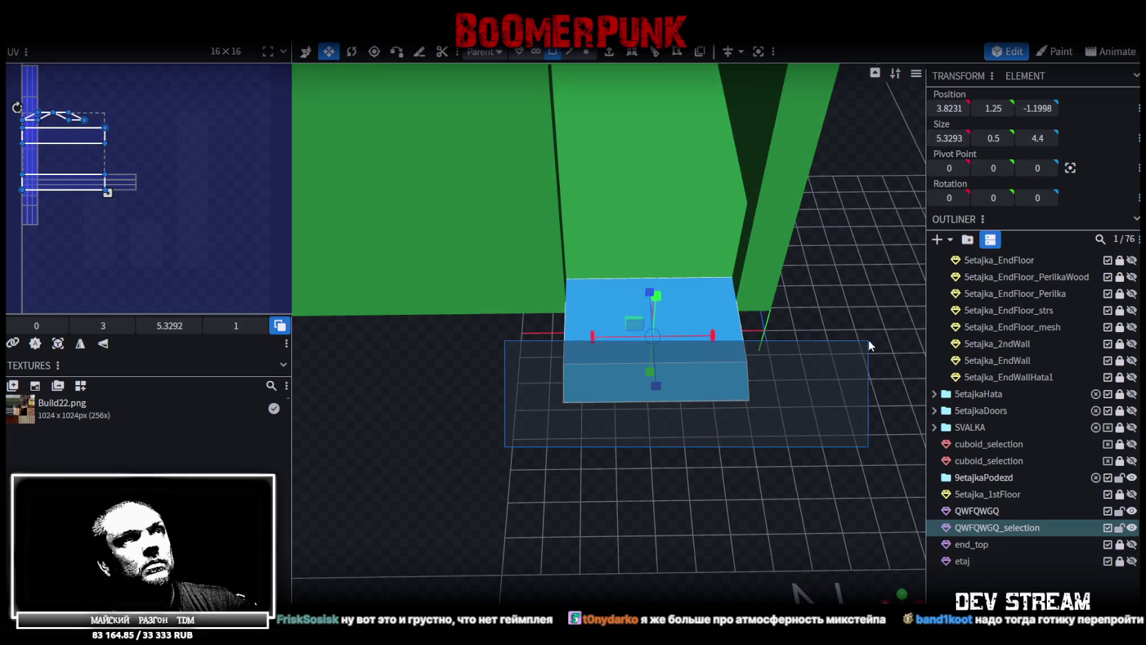
mouse_move(831, 361)
mouse_down()
mouse_move(702, 335)
mouse_move(762, 355)
mouse_up()
drag(878, 349, 769, 347)
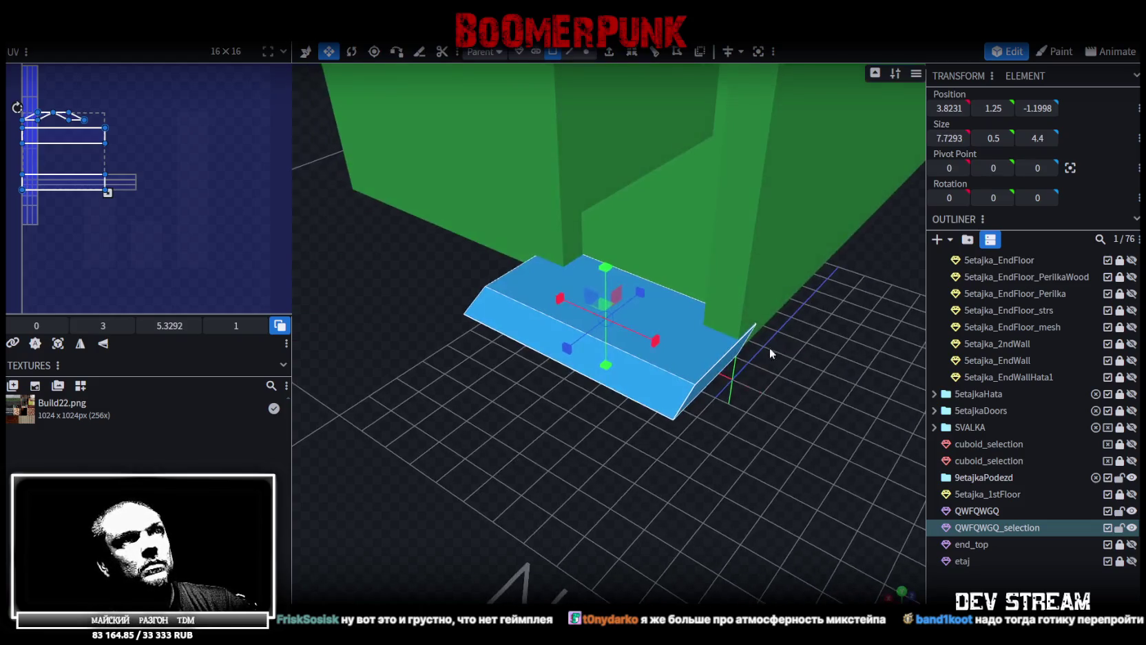
click(723, 369)
text(0)
key(Return)
Move the slab's edge 1 unit along X to slope the step's side
mouse_move(662, 477)
mouse_down()
mouse_move(690, 393)
mouse_move(819, 429)
mouse_move(826, 448)
mouse_up()
click(569, 51)
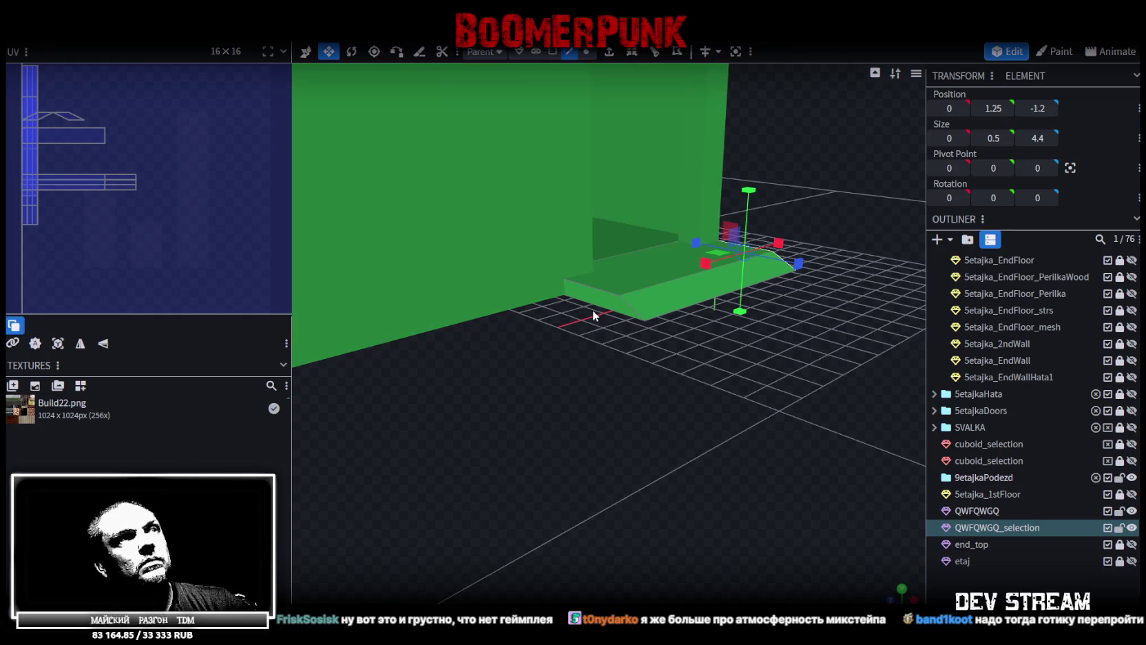
click(596, 312)
key(v)
drag(555, 330, 503, 341)
mouse_move(731, 321)
mouse_down()
mouse_move(711, 327)
mouse_move(723, 348)
mouse_up()
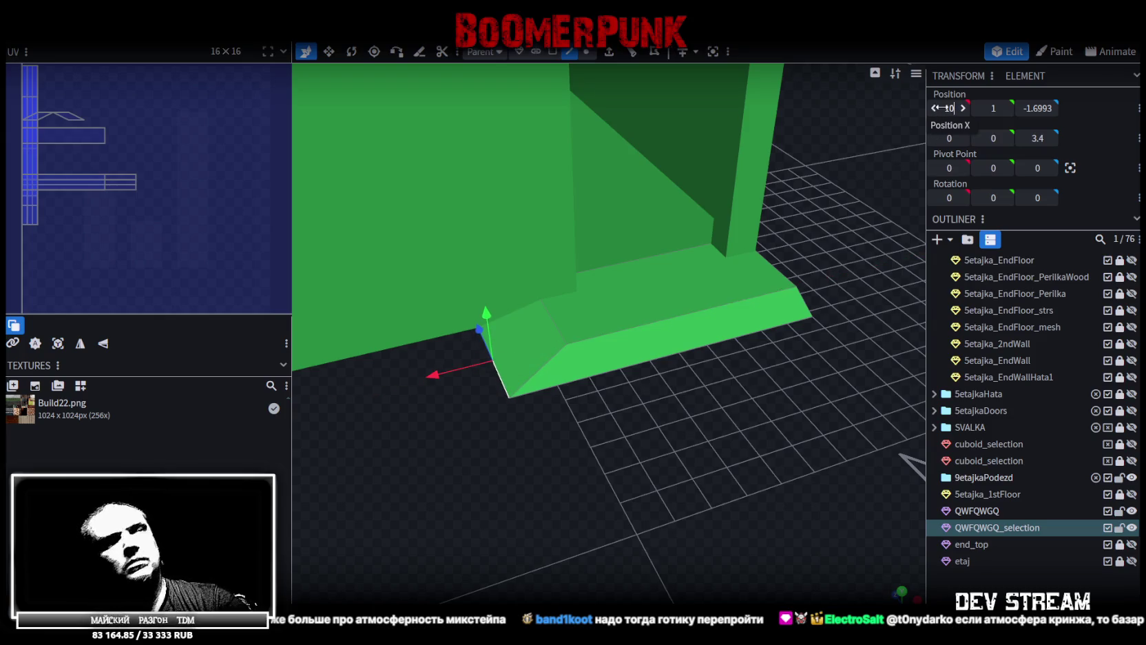
click(551, 317)
Set the slope edge's Position X to 8 and the front edge's Position Z to -4
click(557, 325)
text(877)
key(Return)
click(651, 358)
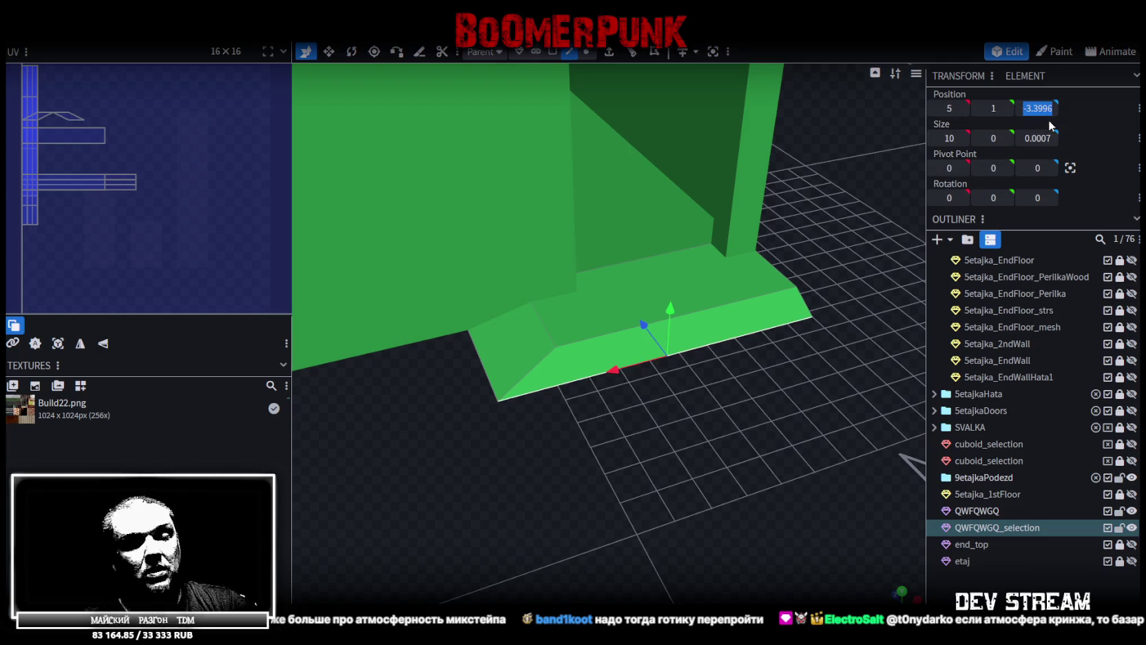
key(Return)
Orbit around the finished slab and QWFQWGQ mesh, then return to Unity
mouse_move(735, 460)
mouse_down()
mouse_move(627, 452)
mouse_move(590, 179)
mouse_up()
click(552, 52)
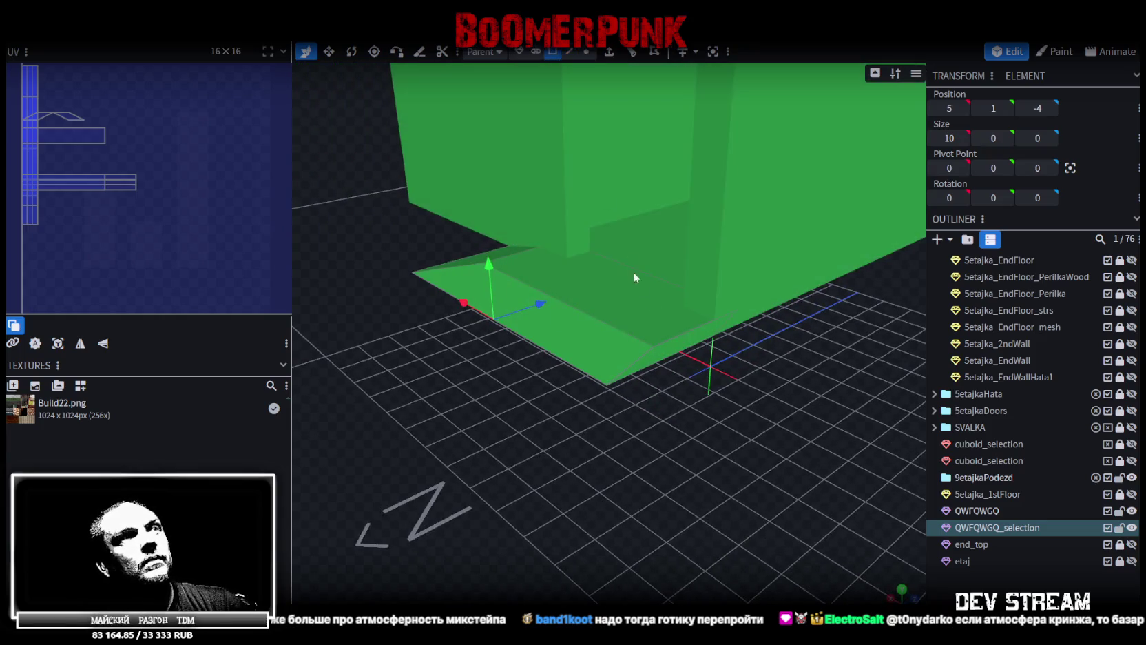
click(675, 351)
mouse_move(732, 402)
mouse_down()
mouse_move(677, 417)
mouse_move(537, 406)
mouse_move(496, 352)
mouse_move(494, 294)
mouse_move(440, 289)
mouse_move(425, 320)
mouse_move(502, 307)
mouse_move(757, 312)
mouse_move(774, 356)
mouse_move(656, 309)
mouse_move(505, 405)
mouse_move(405, 420)
mouse_move(541, 428)
mouse_up()
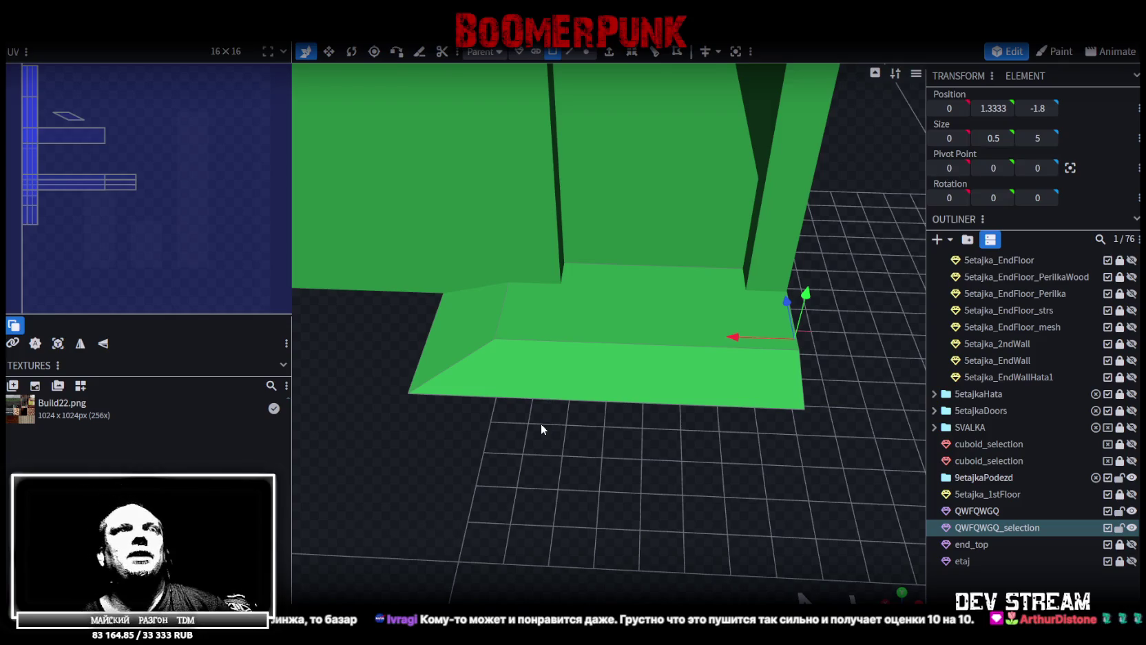
mouse_move(698, 337)
mouse_down()
mouse_move(821, 265)
mouse_move(640, 245)
mouse_move(832, 331)
mouse_move(778, 319)
mouse_move(850, 281)
mouse_move(770, 369)
mouse_move(612, 410)
mouse_move(723, 419)
mouse_move(836, 334)
mouse_move(874, 408)
mouse_move(651, 394)
mouse_move(609, 372)
mouse_move(630, 477)
mouse_move(661, 387)
mouse_move(703, 474)
mouse_move(691, 463)
mouse_move(802, 467)
mouse_move(813, 350)
mouse_move(867, 342)
mouse_move(812, 319)
mouse_move(620, 310)
mouse_move(605, 275)
mouse_move(666, 277)
mouse_move(733, 316)
mouse_move(839, 307)
mouse_move(829, 291)
mouse_move(468, 480)
mouse_move(432, 452)
mouse_move(425, 474)
mouse_move(412, 462)
mouse_move(455, 490)
mouse_move(570, 210)
mouse_move(728, 210)
mouse_move(712, 236)
mouse_move(670, 208)
mouse_move(710, 204)
mouse_move(697, 220)
mouse_move(663, 223)
mouse_move(655, 198)
mouse_move(660, 227)
mouse_move(748, 209)
mouse_move(521, 485)
mouse_up()
click(641, 246)
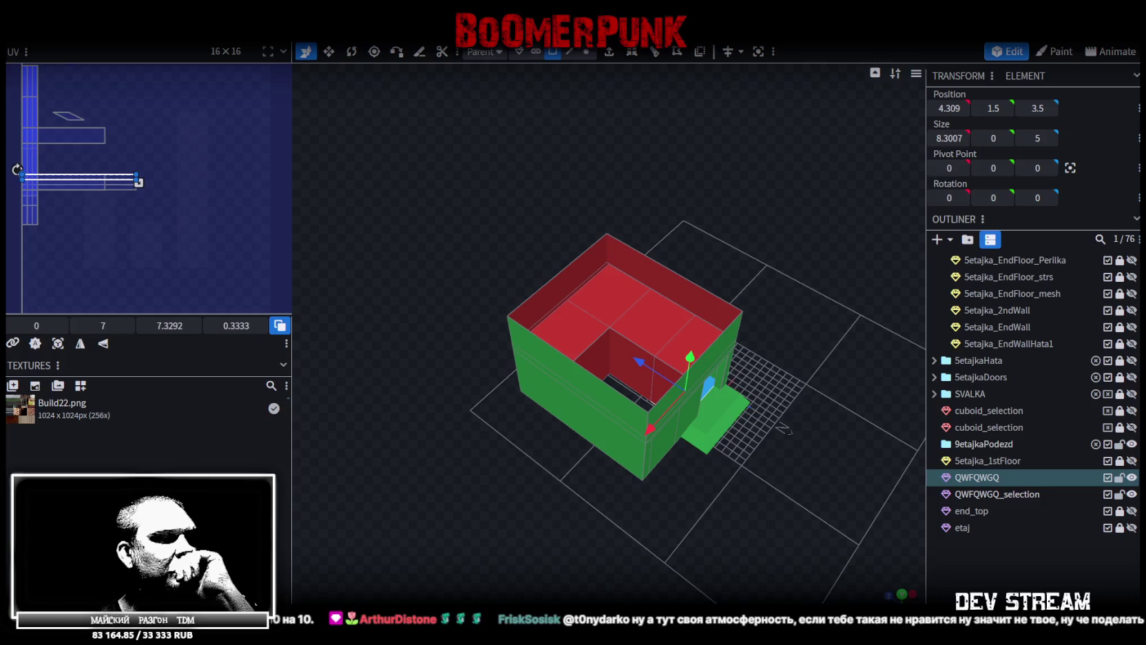
key(alt+Tab)
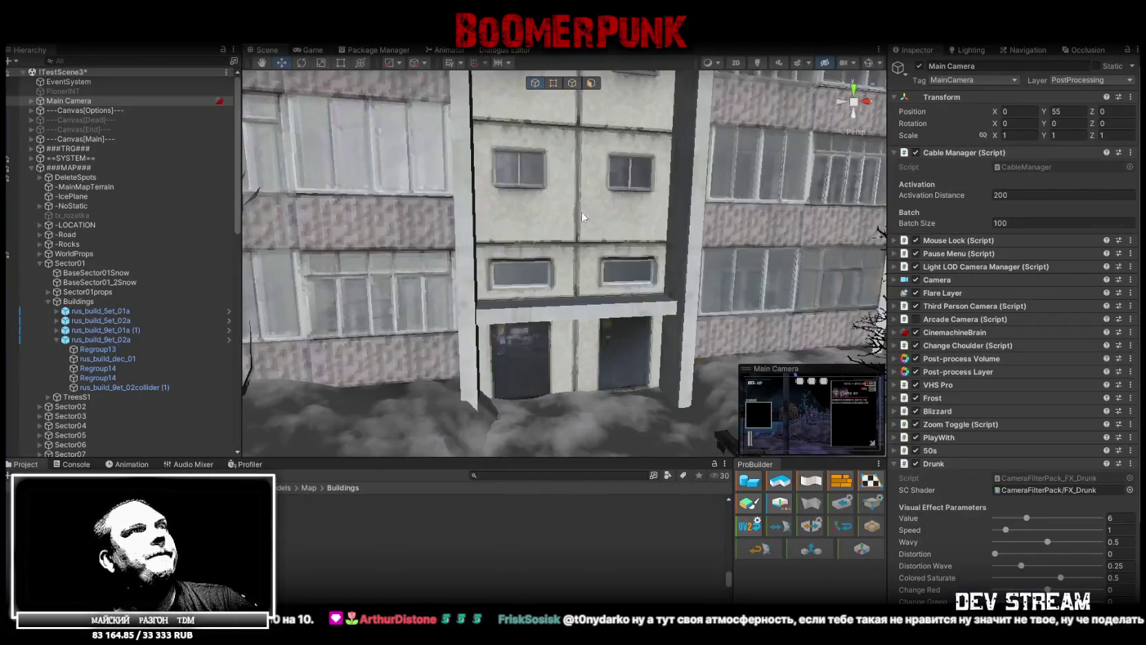
Select QWFQWGQ in the Hierarchy and enable it in the scene
mouse_move(582, 217)
mouse_down()
mouse_move(559, 314)
mouse_move(556, 278)
mouse_move(681, 293)
mouse_move(683, 248)
mouse_move(228, 297)
mouse_up()
scroll(109, 303, down, 5)
scroll(109, 303, down, 6)
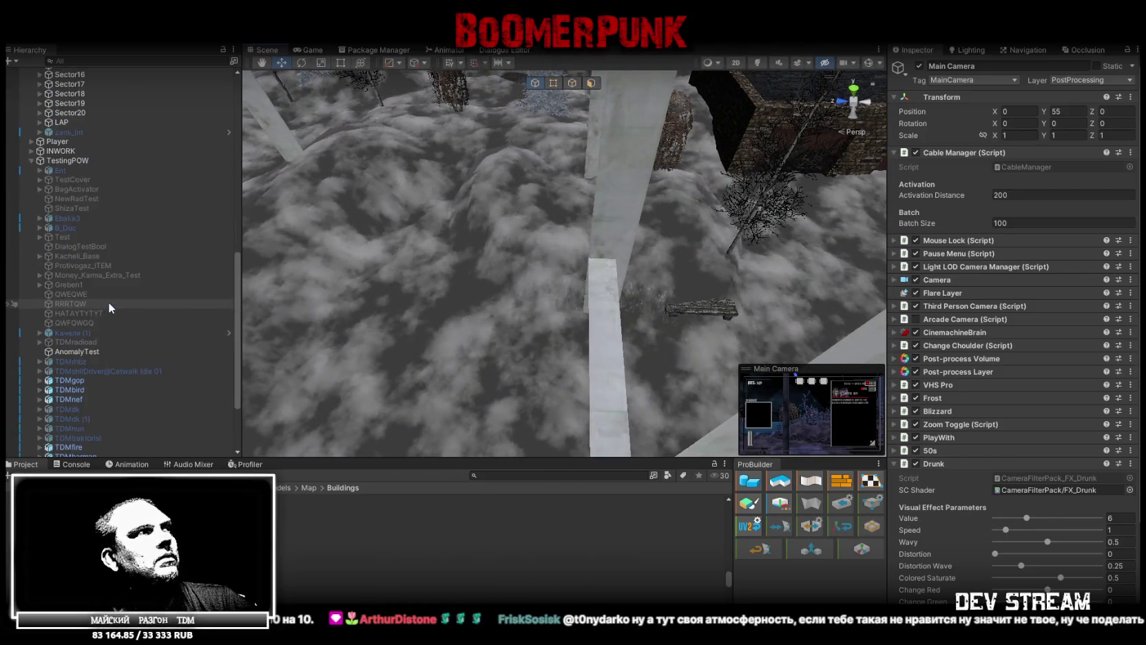
click(101, 323)
click(919, 66)
mouse_move(562, 227)
mouse_down()
mouse_move(563, 186)
mouse_move(573, 204)
mouse_move(605, 212)
mouse_move(563, 110)
mouse_move(672, 219)
mouse_move(443, 236)
mouse_move(342, 226)
mouse_move(440, 187)
mouse_move(558, 198)
mouse_move(555, 74)
mouse_move(559, 203)
mouse_move(563, 173)
mouse_up()
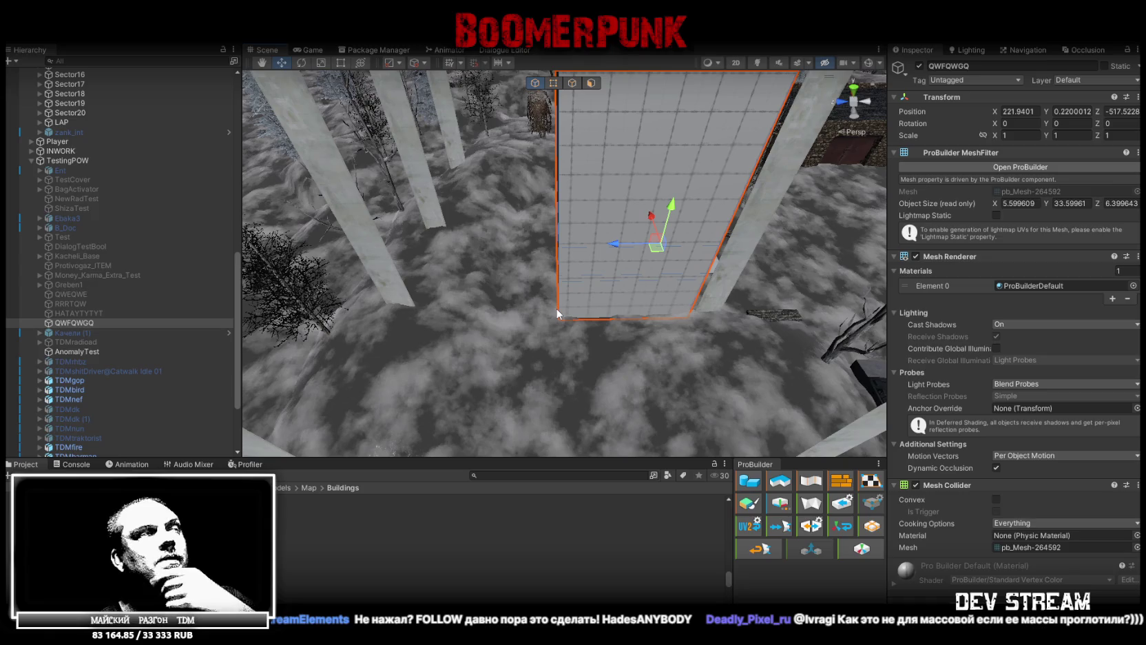
Orbit in close to the white building front to inspect the entrance wall
mouse_move(556, 308)
mouse_down()
mouse_move(670, 269)
mouse_move(669, 259)
mouse_move(697, 266)
mouse_move(450, 240)
mouse_move(429, 143)
mouse_move(487, 137)
mouse_up()
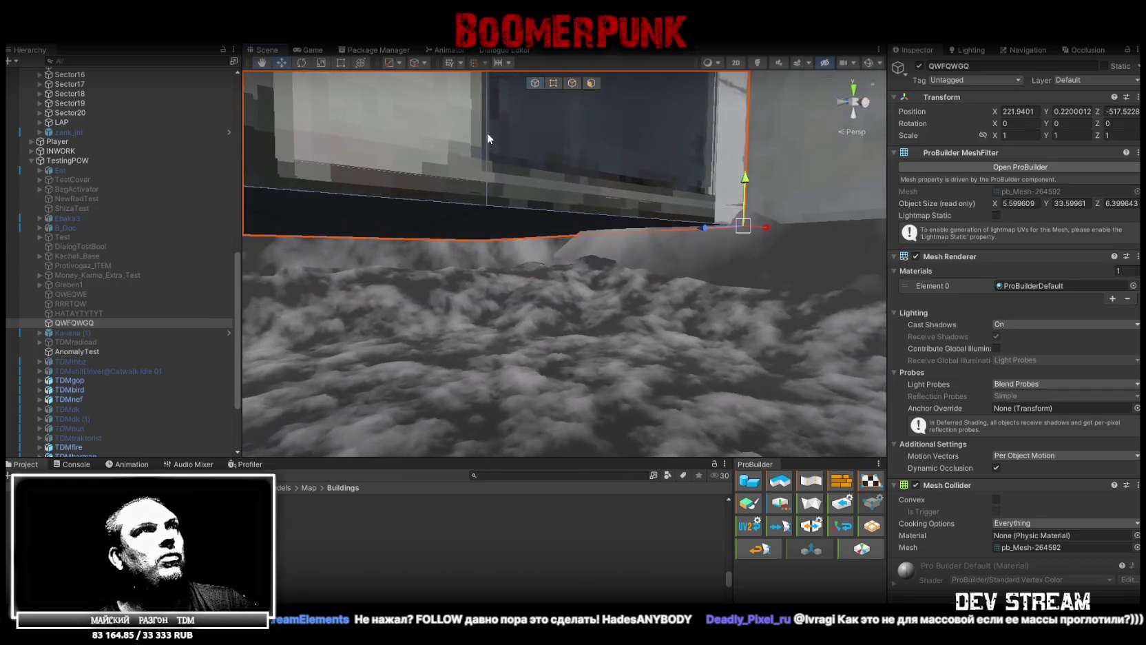
mouse_move(618, 181)
mouse_down()
mouse_move(692, 213)
mouse_move(499, 196)
mouse_move(548, 188)
mouse_up()
mouse_move(583, 196)
mouse_down()
mouse_move(621, 196)
mouse_move(495, 218)
mouse_up()
scroll(499, 220, down, 3)
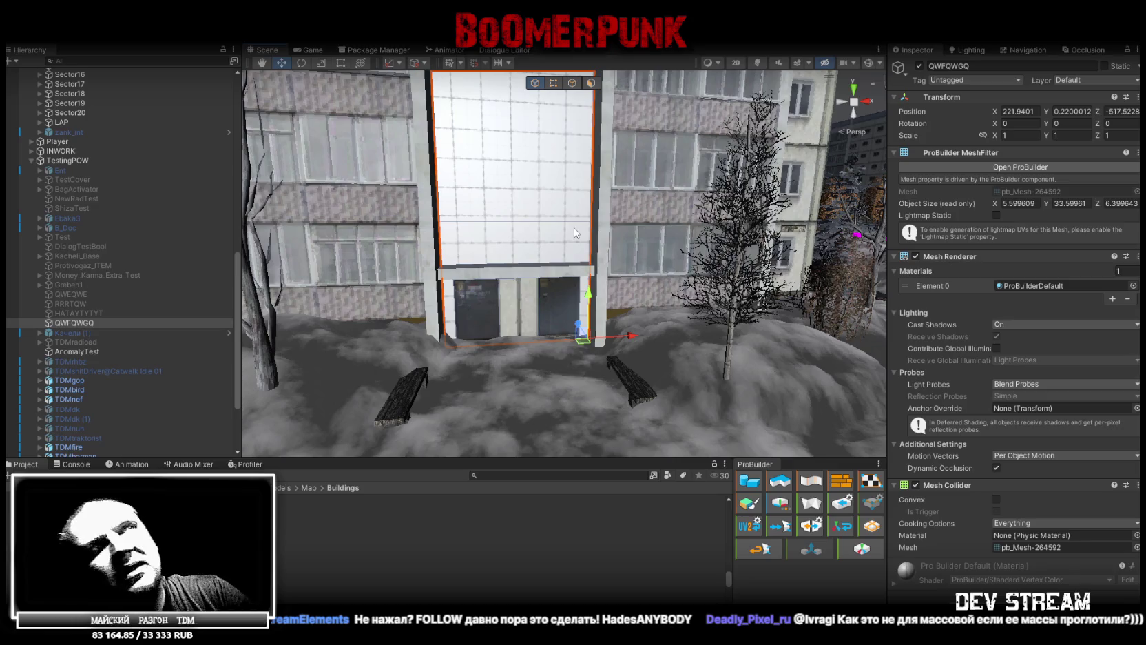
mouse_move(705, 324)
mouse_down()
mouse_move(620, 332)
mouse_move(739, 317)
mouse_move(712, 328)
mouse_up()
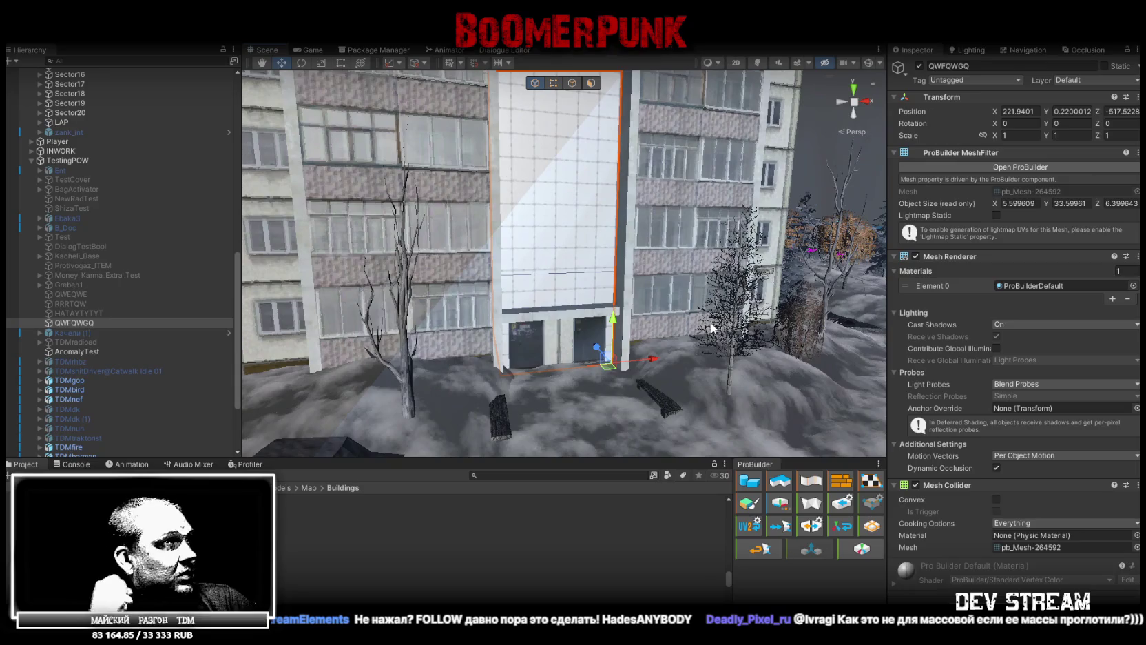
mouse_move(615, 337)
mouse_down()
mouse_move(553, 357)
mouse_move(668, 384)
mouse_up()
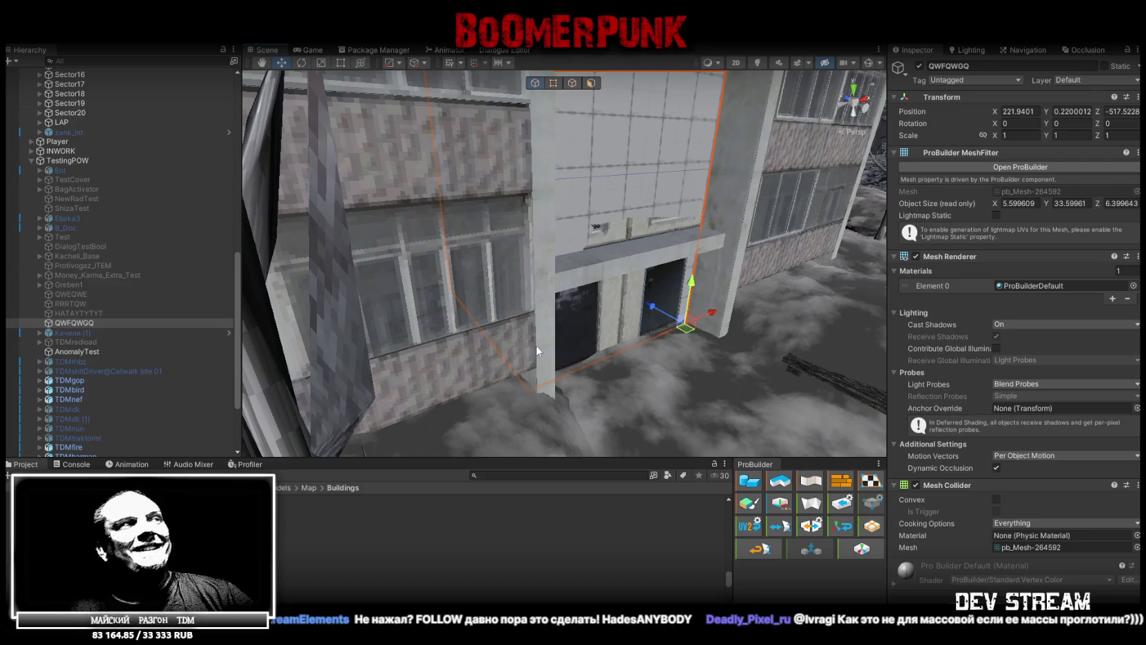
Check the console, return to the Buildings folder, and frame QWFQWGQ to view the entrance
click(77, 465)
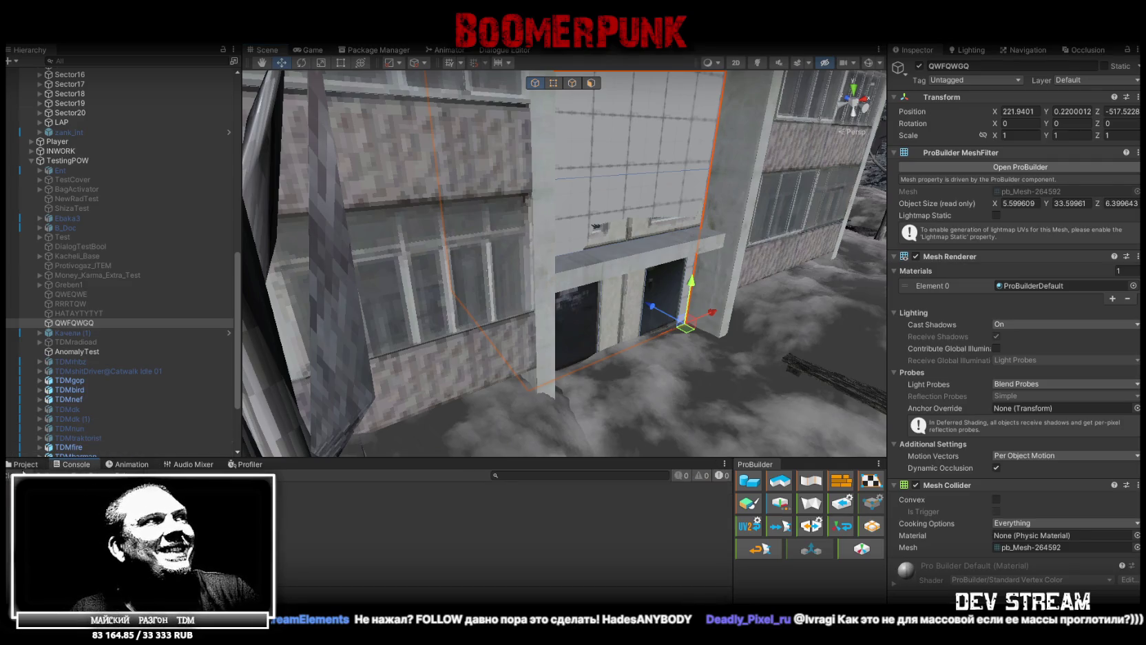
click(26, 465)
drag(523, 207, 667, 205)
key(f)
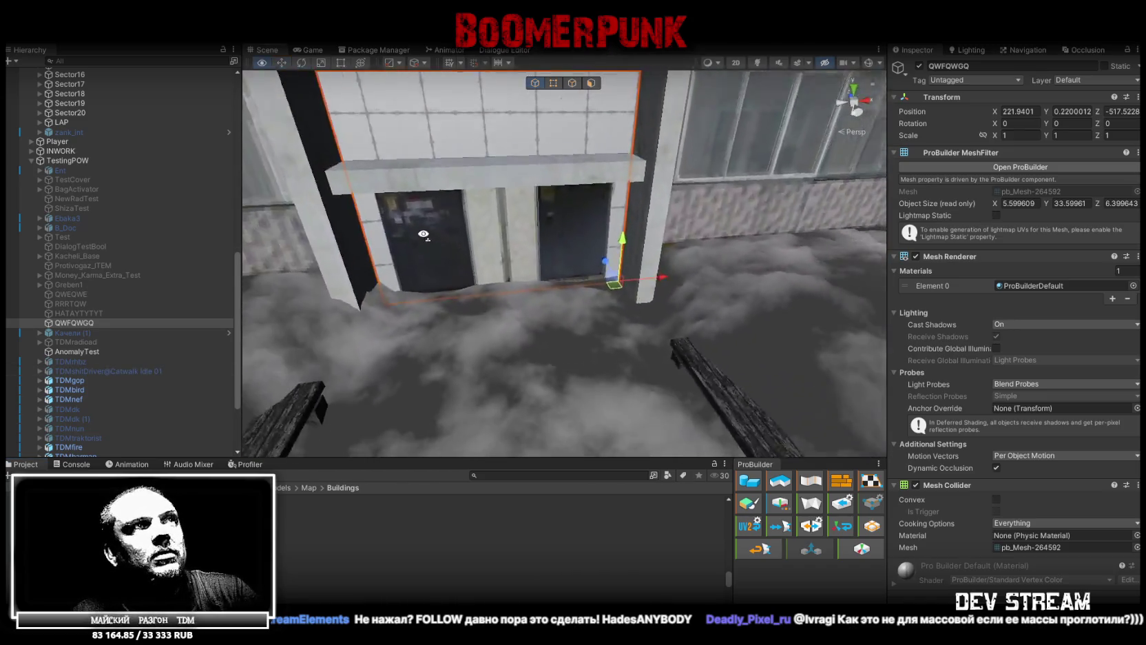
mouse_move(425, 233)
mouse_down()
mouse_move(608, 198)
mouse_move(615, 138)
mouse_move(633, 157)
mouse_move(669, 279)
mouse_up()
scroll(668, 277, up, 2)
scroll(668, 271, down, 2)
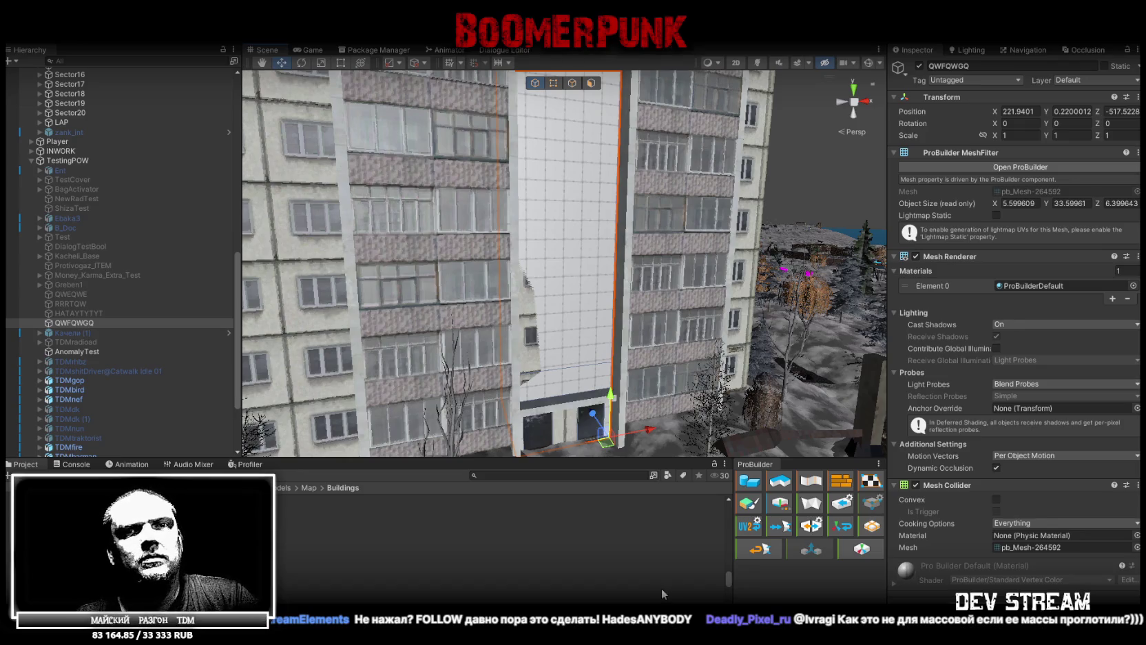
drag(571, 325, 584, 358)
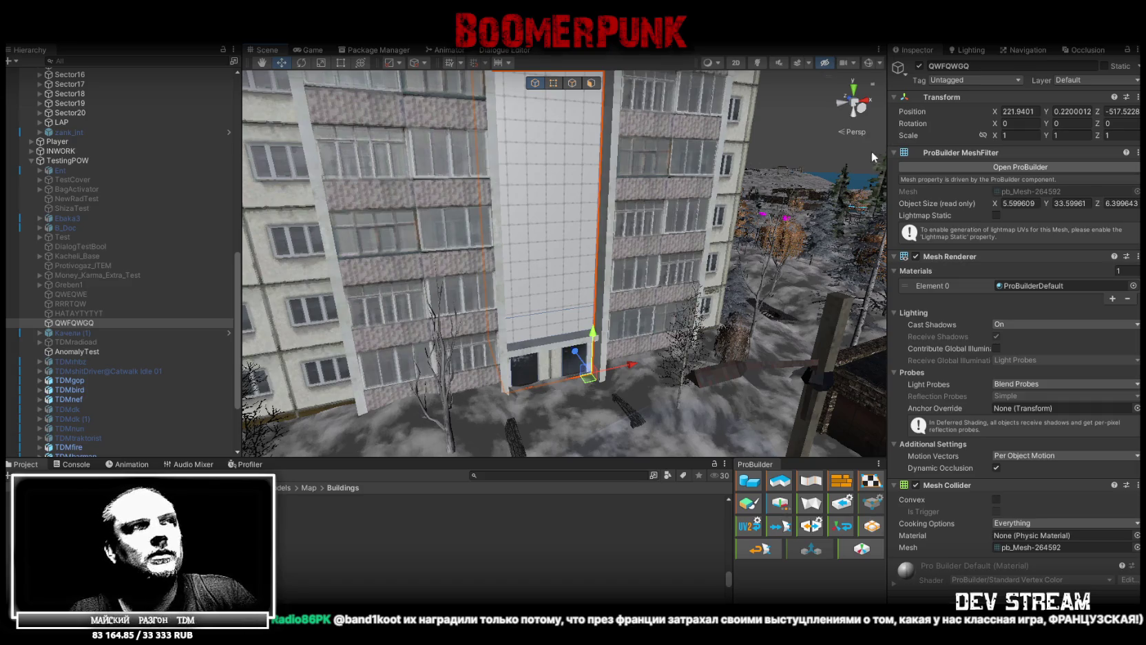
Orbit closer to the QWFQWGQ entrance doors at the apartment block's base
mouse_move(640, 247)
mouse_down()
mouse_move(653, 259)
mouse_move(654, 214)
mouse_up()
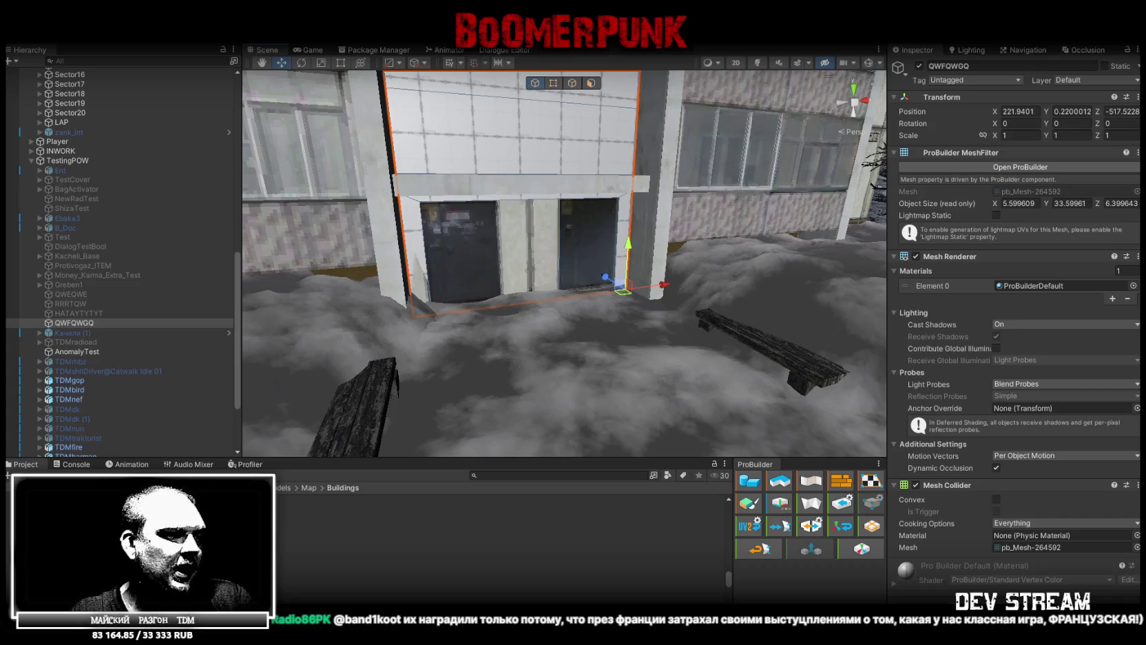
Switch from Unity back to the building model in Blockbench
key(alt+Tab)
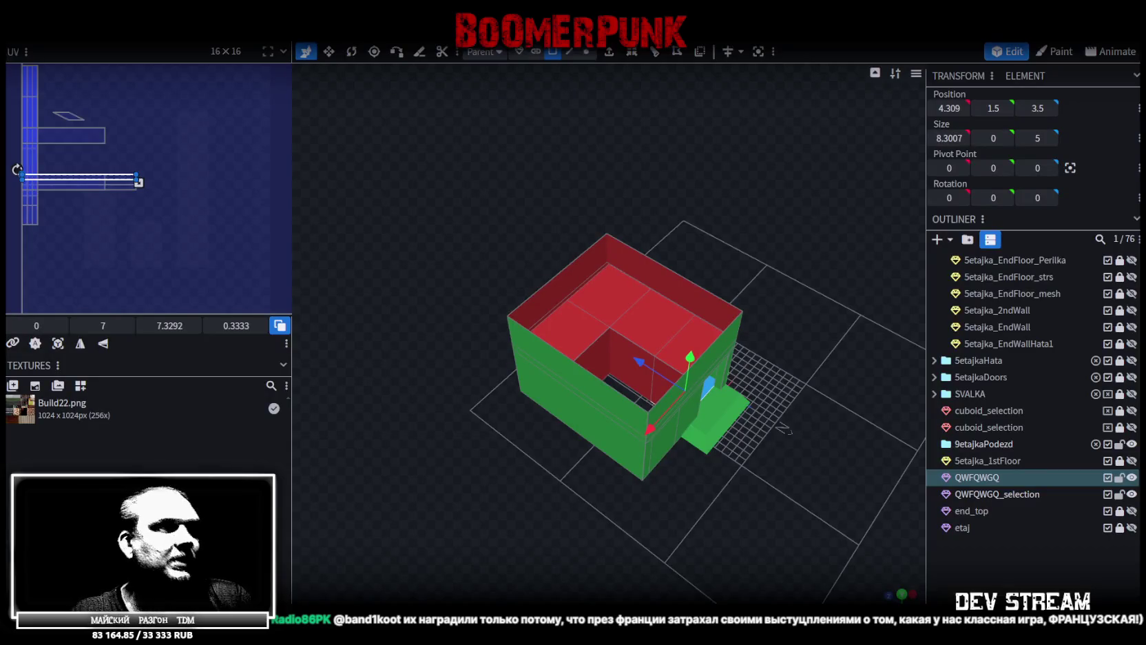
Copy the lower wall face as a separate mesh and set its Position Z to 20.4789*2 (40.9578)
mouse_move(555, 370)
mouse_down()
mouse_move(513, 434)
mouse_move(537, 450)
mouse_up()
click(579, 402)
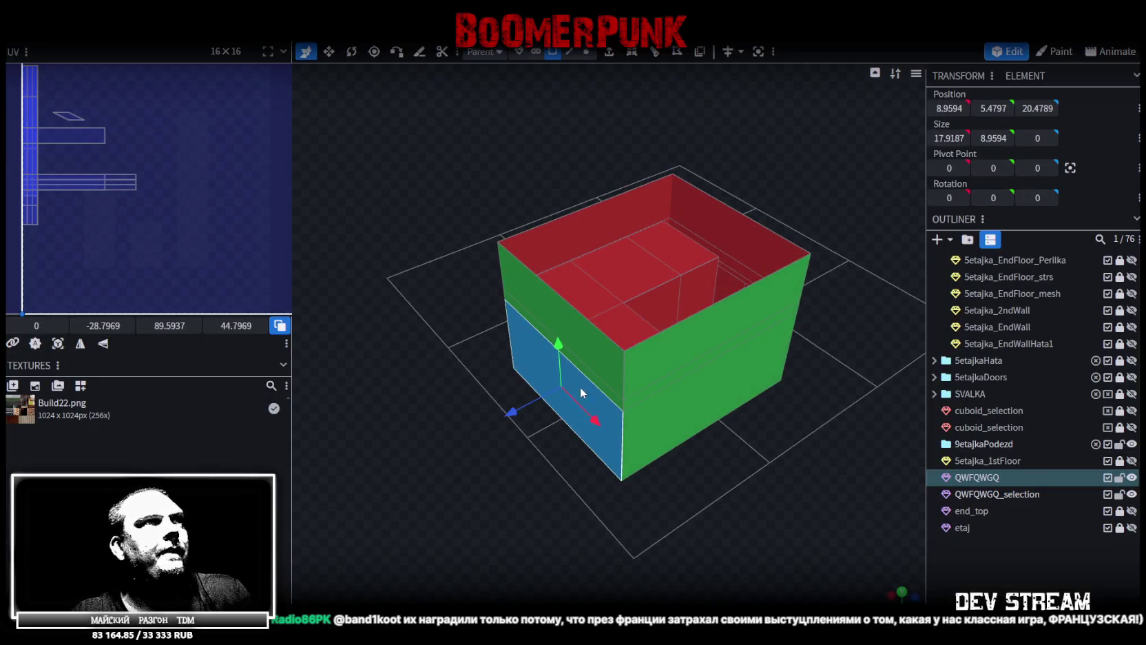
drag(592, 477, 493, 516)
key(ctrl+c)
key(ctrl+v)
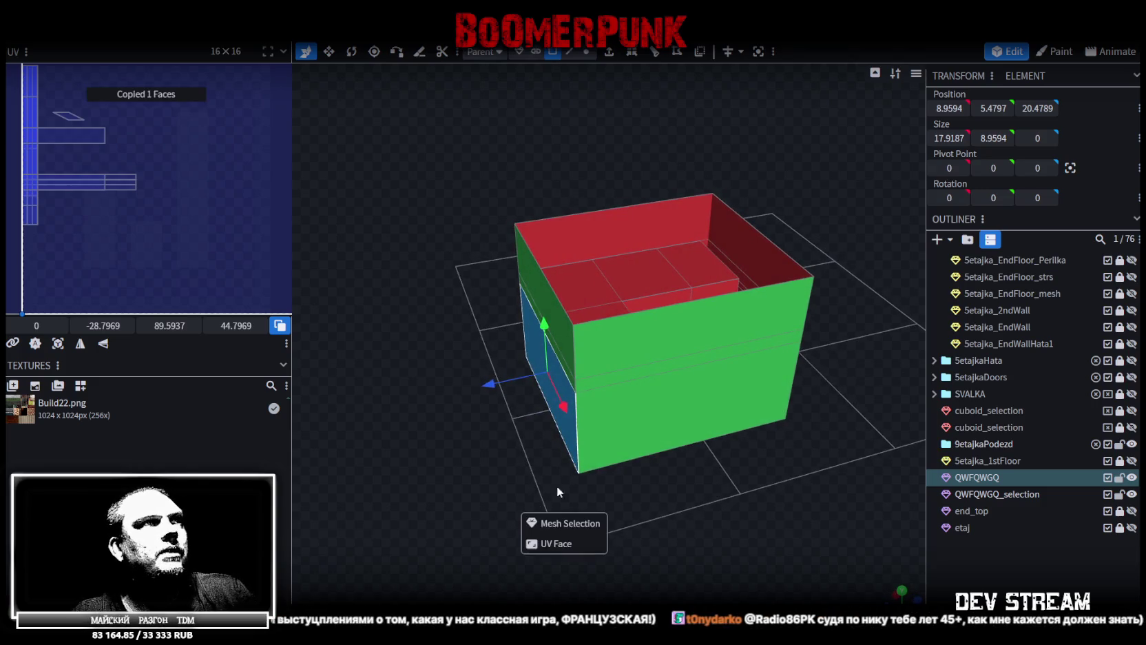
click(585, 523)
mouse_move(553, 461)
mouse_down()
mouse_move(595, 462)
mouse_move(625, 387)
mouse_up()
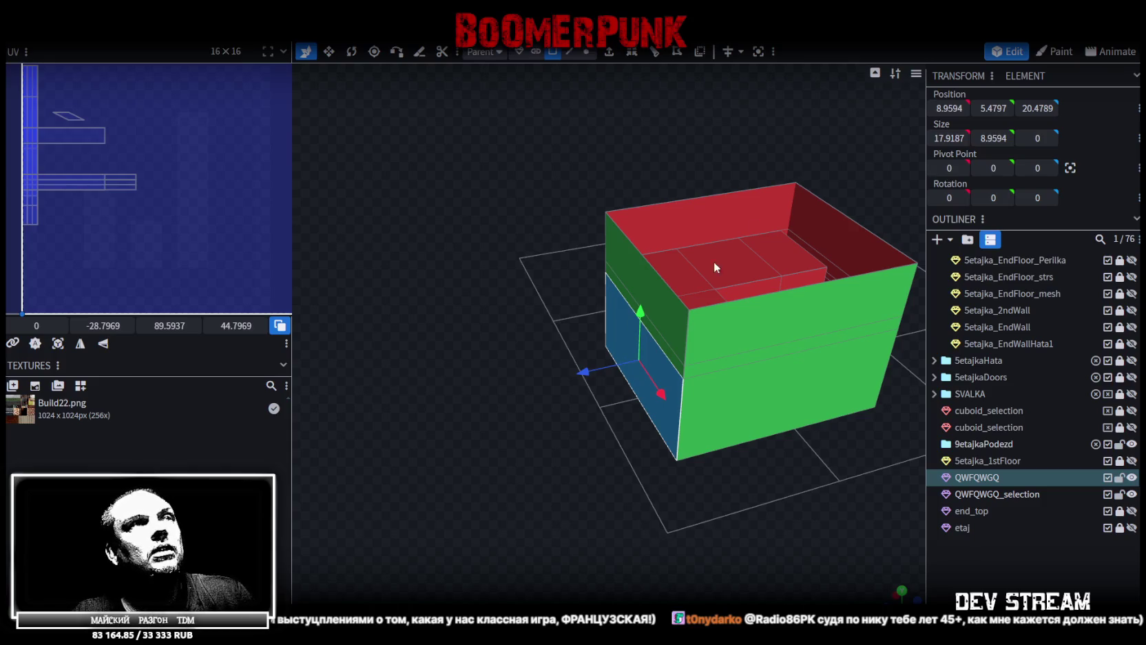
drag(585, 373, 465, 402)
key(ctrl+z)
click(1036, 108)
key(End)
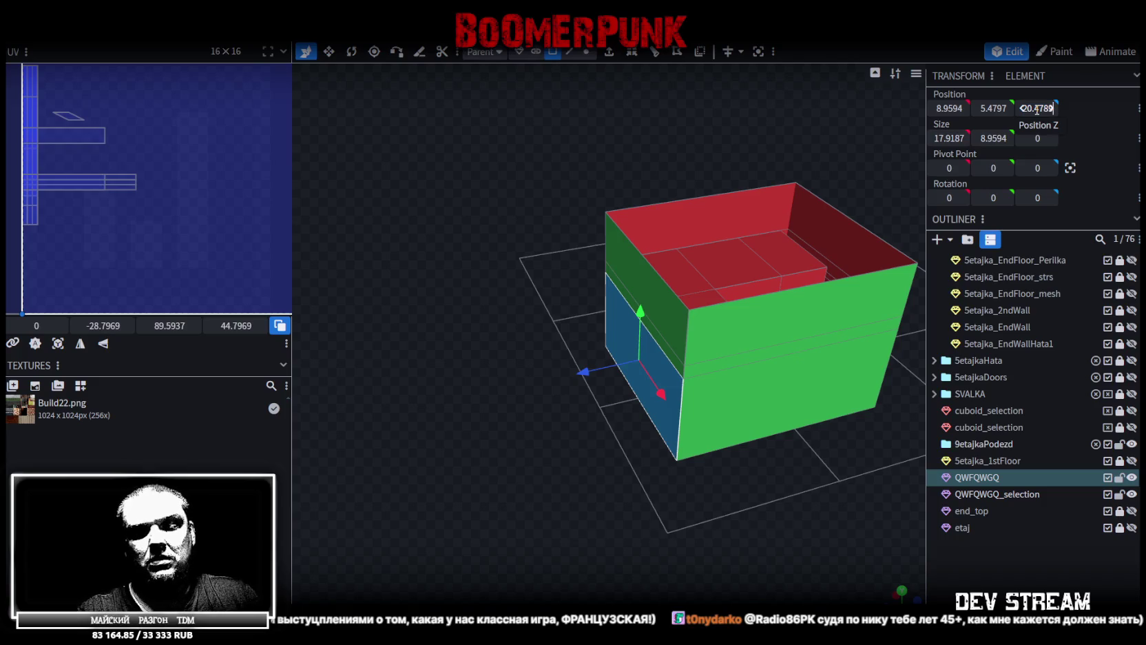
text(*2)
key(Return)
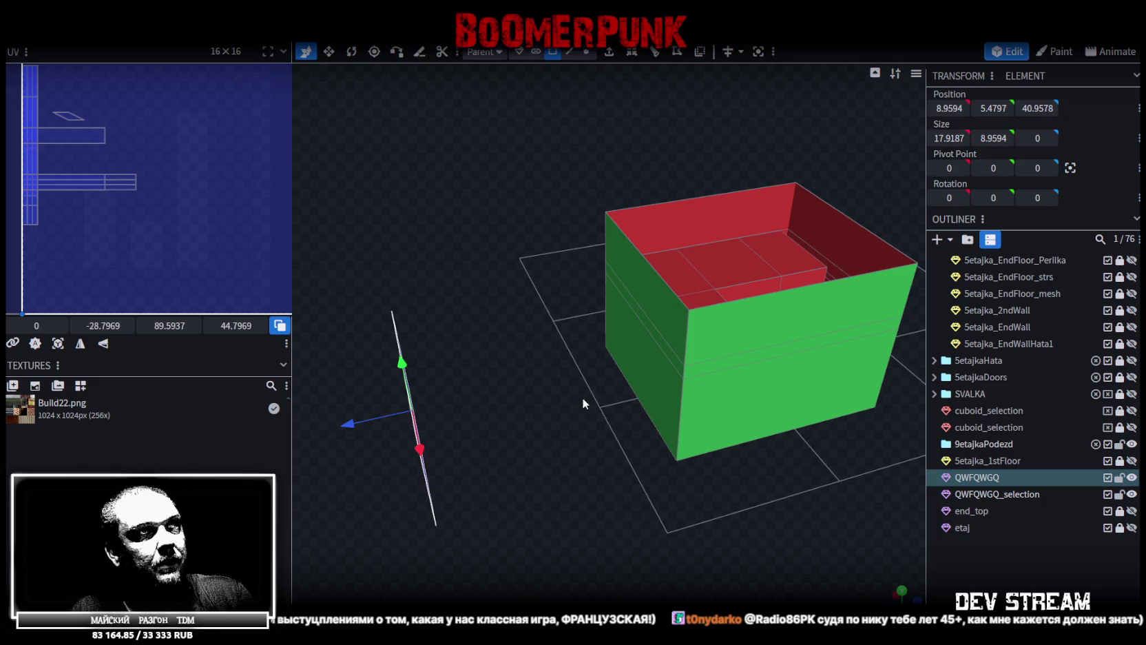
Move the upper front-left panel beside the detached face by appending +2 to its Position Z
mouse_move(582, 397)
mouse_down()
mouse_move(502, 316)
mouse_move(522, 382)
mouse_move(597, 322)
mouse_move(602, 302)
mouse_move(595, 311)
mouse_up()
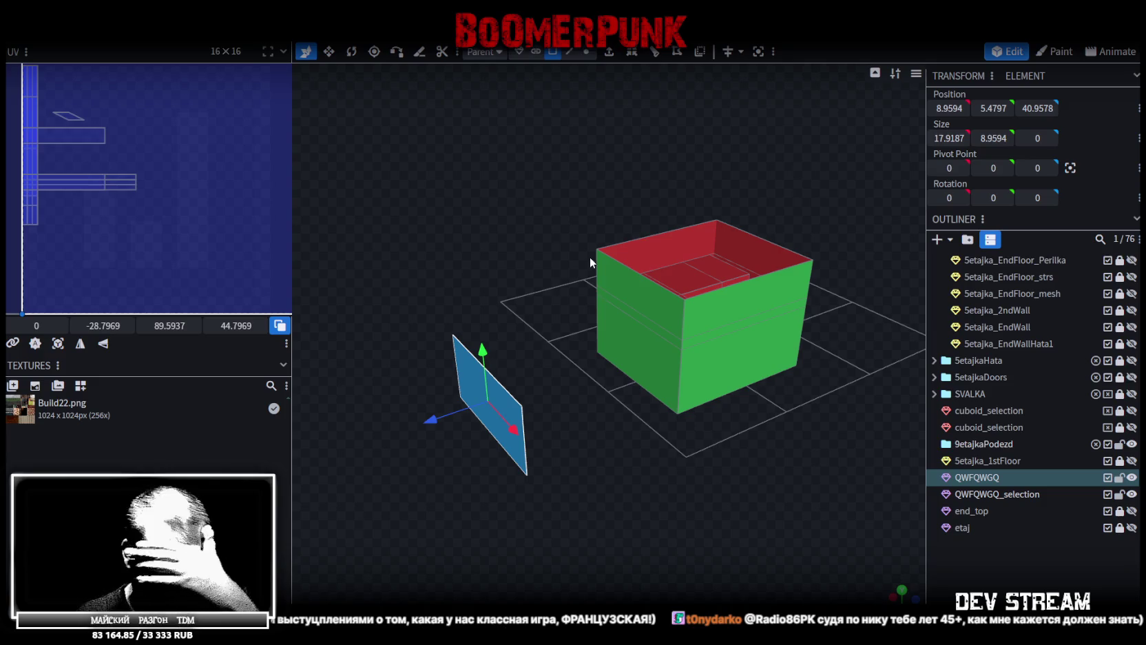
click(662, 300)
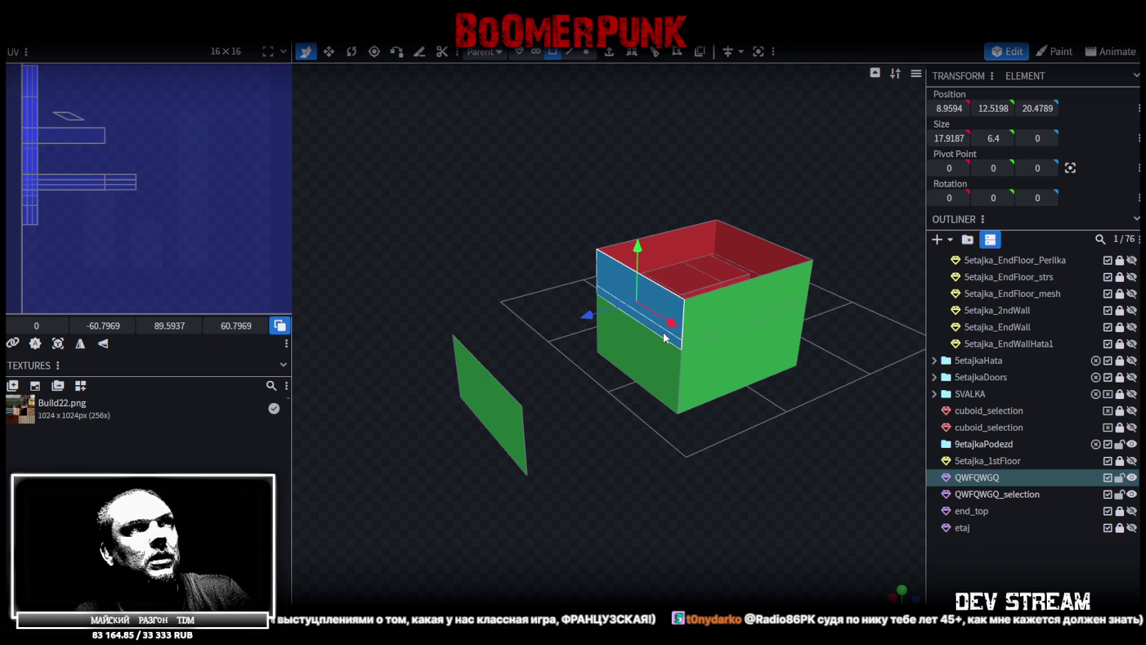
right_click(665, 337)
click(709, 345)
mouse_move(577, 314)
mouse_down()
mouse_move(428, 365)
mouse_move(437, 360)
mouse_up()
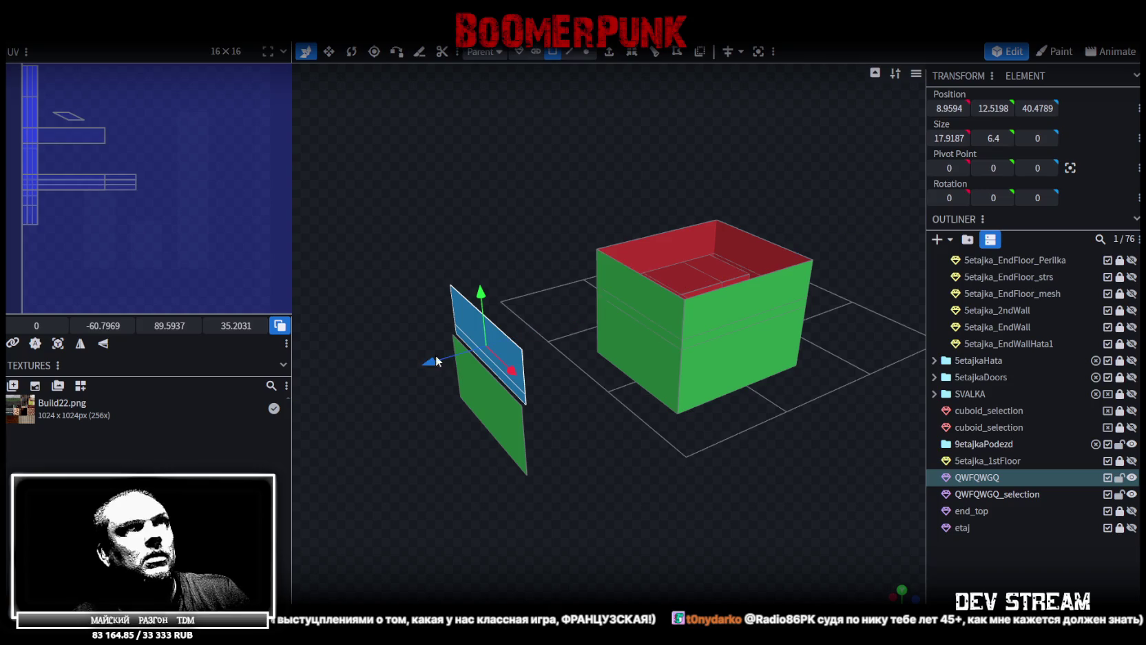
key(ctrl+z)
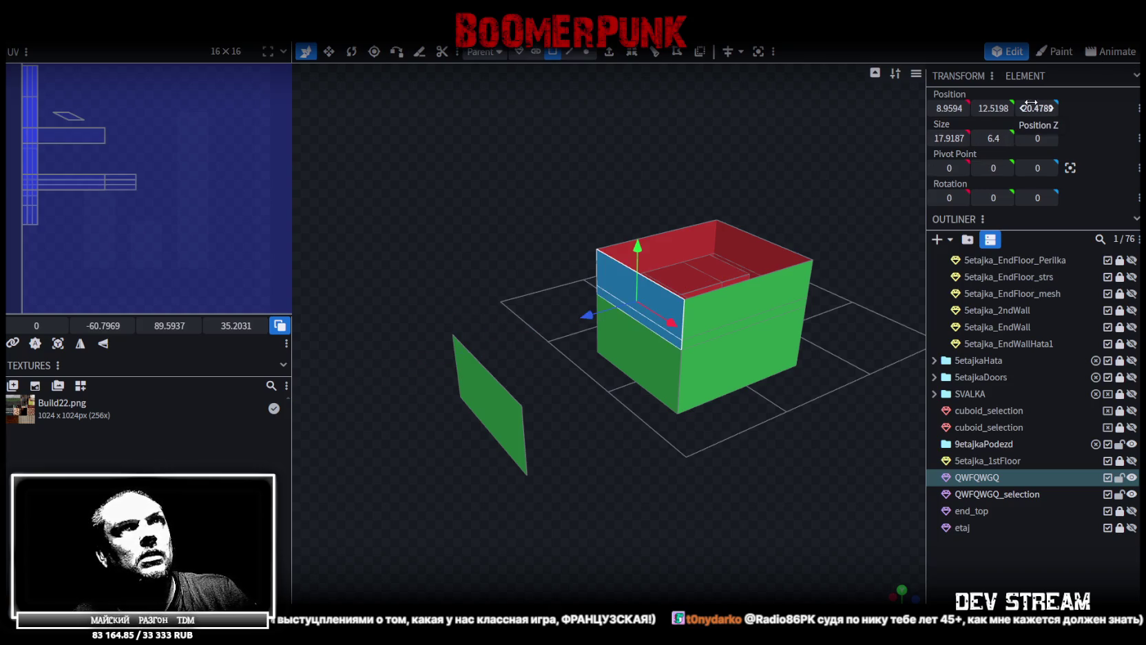
click(1037, 108)
key(End)
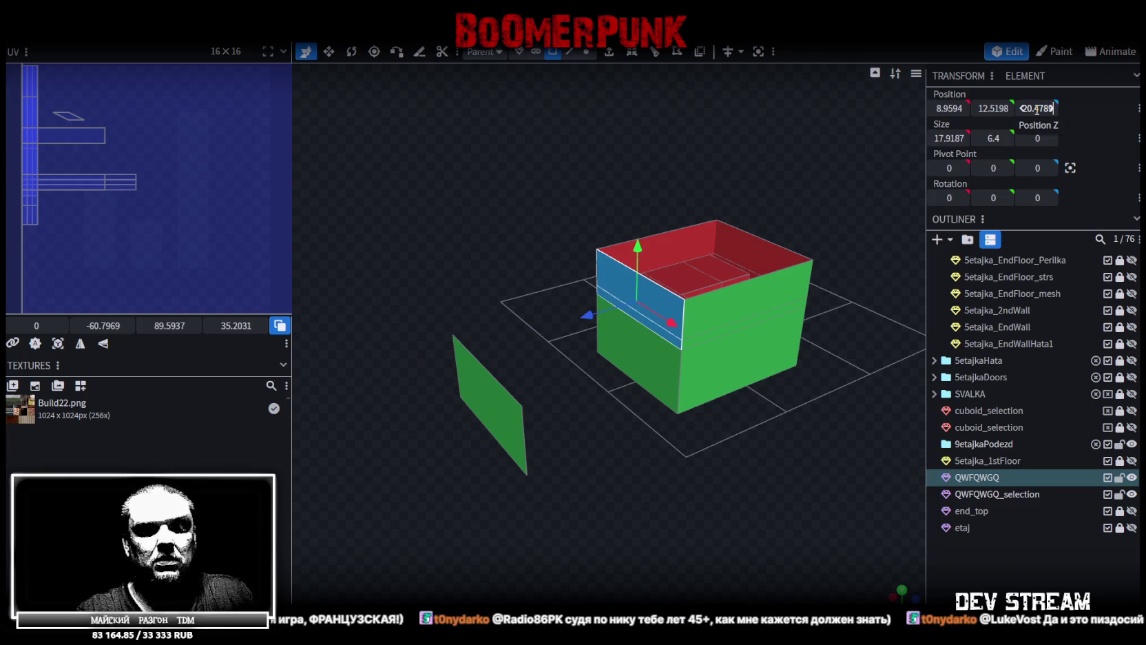
text(+2)
key(Return)
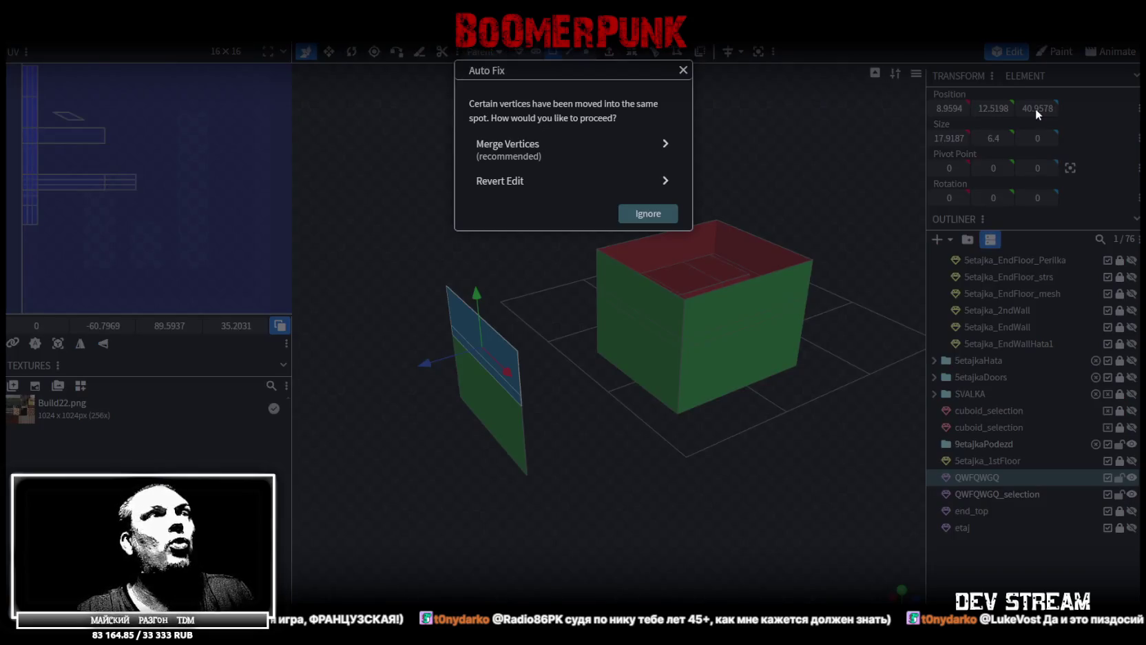
Merge the detached wall's overlapping vertices with Auto Fix > Merge Vertices
click(609, 146)
drag(768, 141, 813, 183)
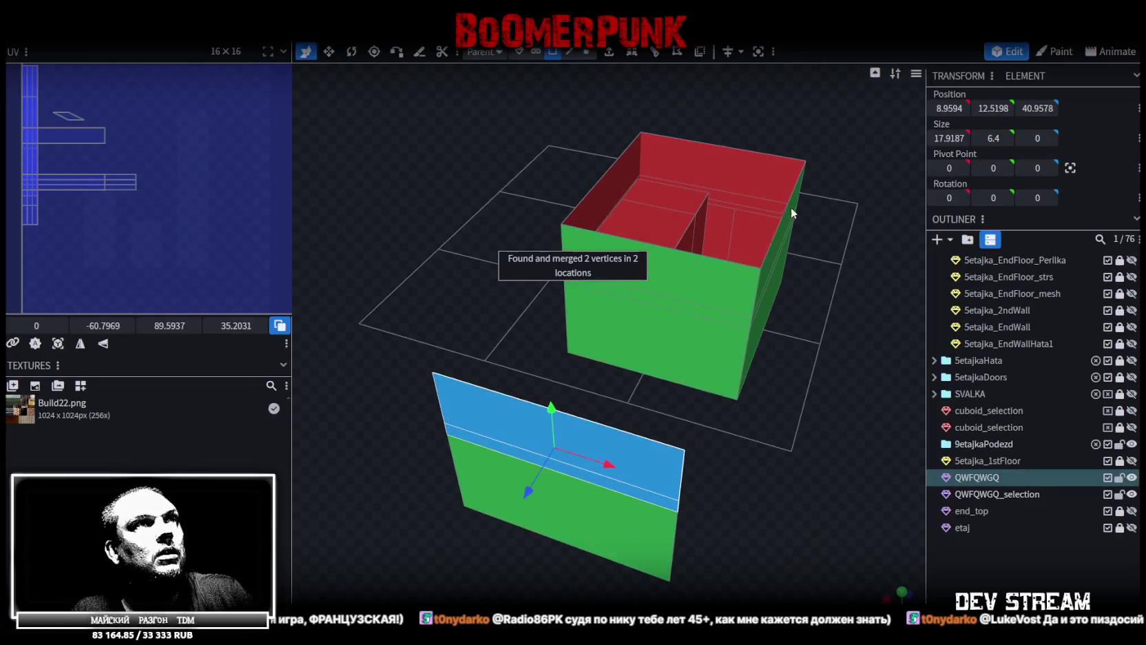
key(ctrl+z)
key(ctrl+z)
mouse_move(818, 405)
mouse_down()
mouse_move(696, 414)
mouse_move(742, 430)
mouse_move(658, 499)
mouse_move(497, 495)
mouse_move(641, 436)
mouse_up()
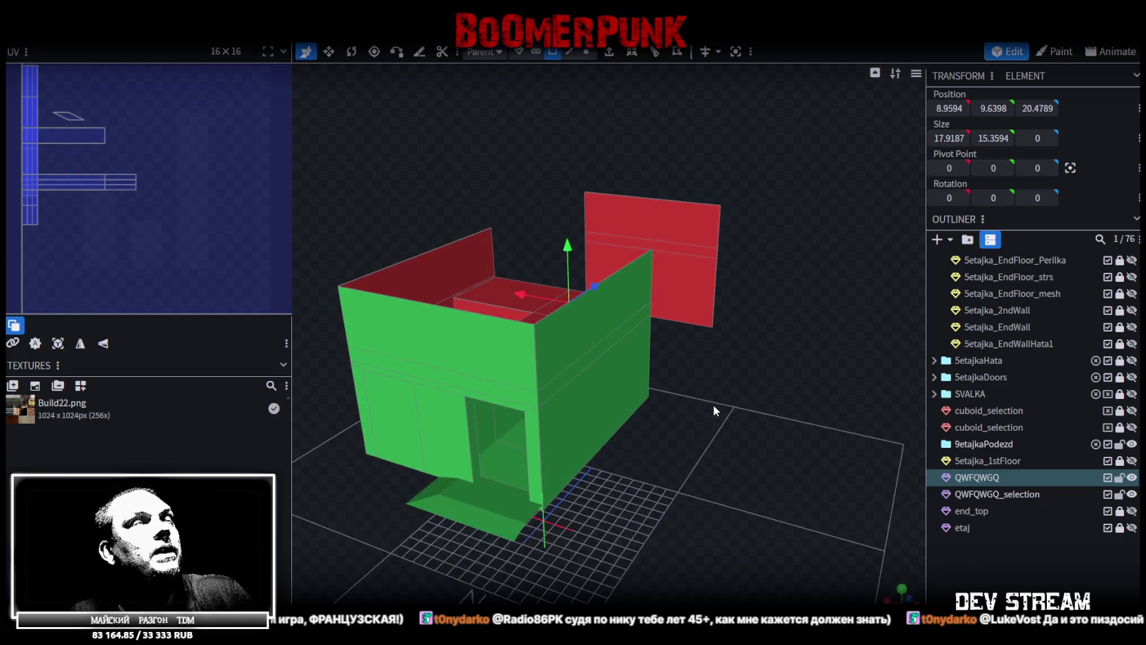
Set the wall mesh's pivot to 0, 1, 20.4789 from two base vertices, back in Object mode
key(Tab)
click(543, 510)
mouse_move(613, 509)
mouse_down()
mouse_move(714, 432)
mouse_move(673, 432)
mouse_up()
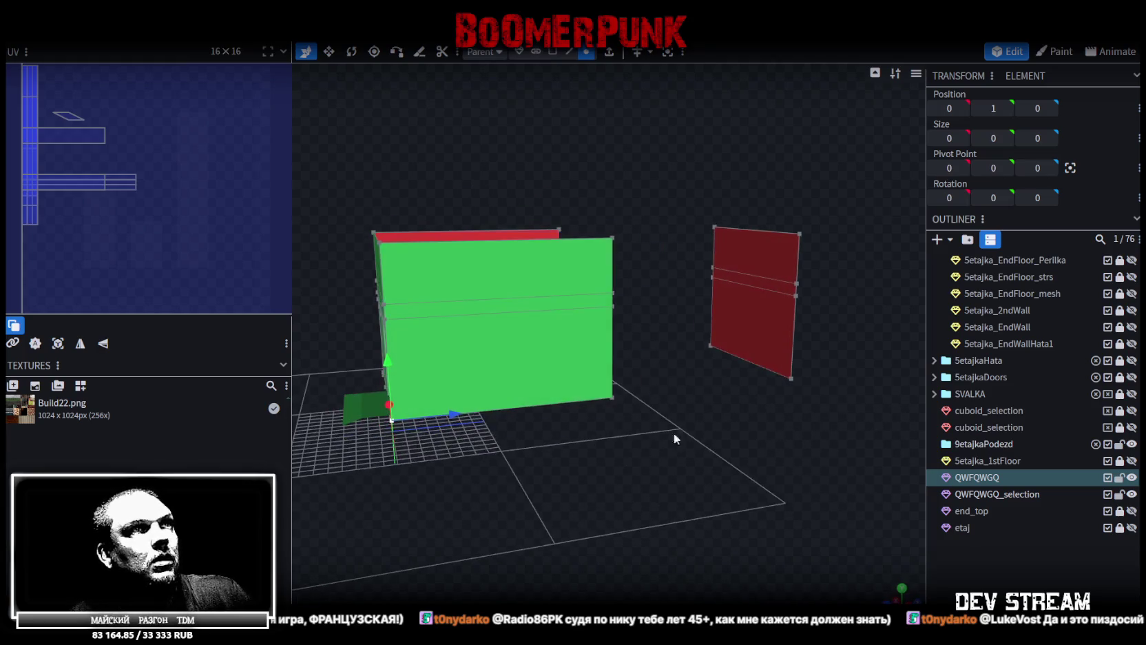
shift+click(792, 379)
mouse_move(617, 490)
mouse_down()
mouse_move(663, 505)
mouse_move(681, 492)
mouse_move(820, 190)
mouse_up()
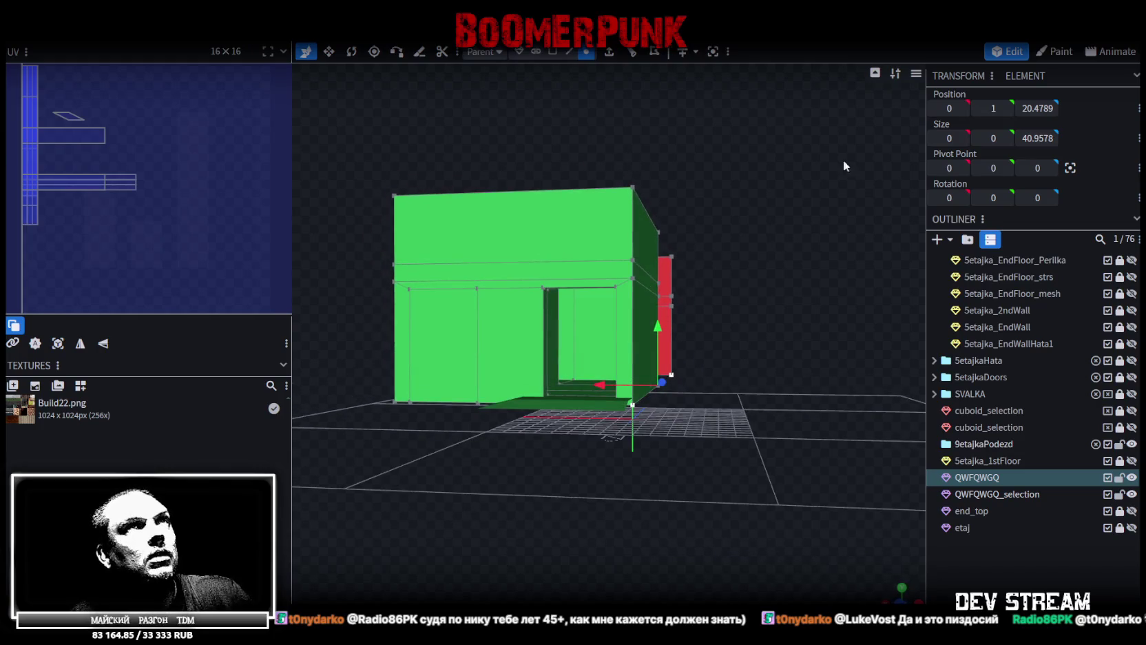
click(1075, 168)
mouse_move(813, 230)
mouse_down()
mouse_move(700, 247)
mouse_move(633, 227)
mouse_up()
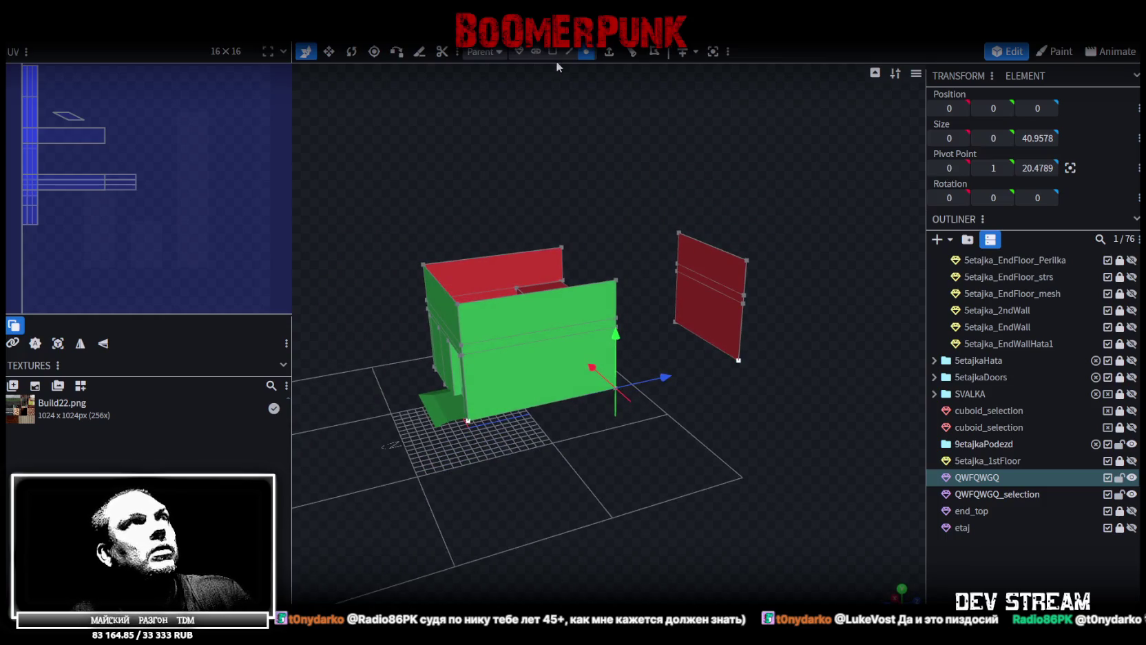
click(518, 51)
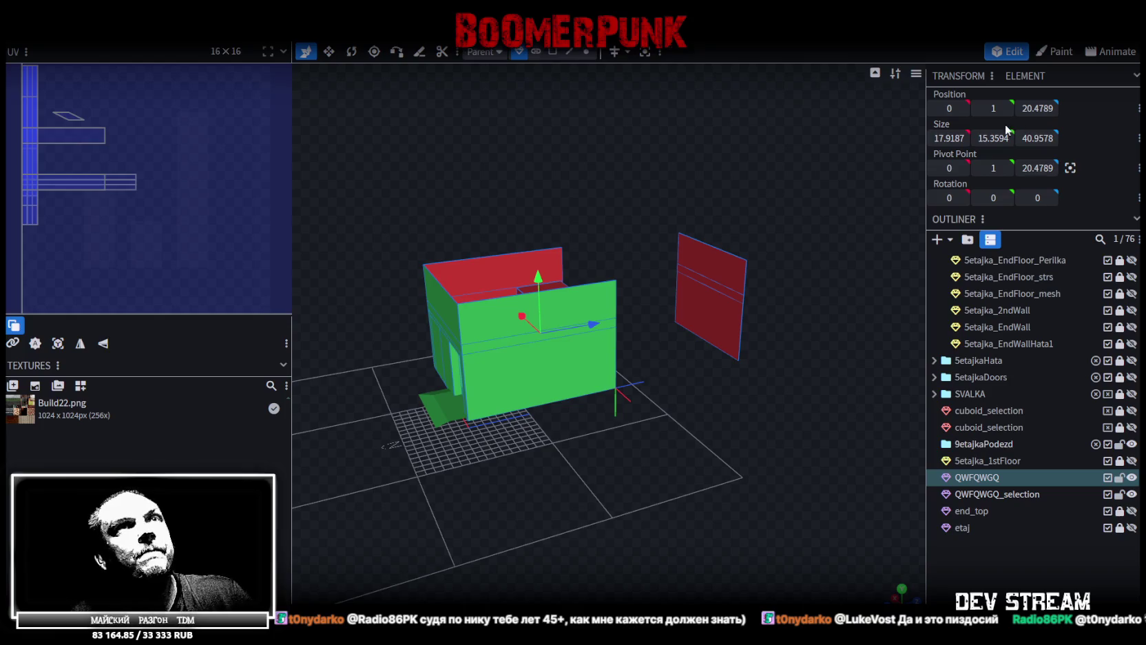
scroll(599, 295, down, 5)
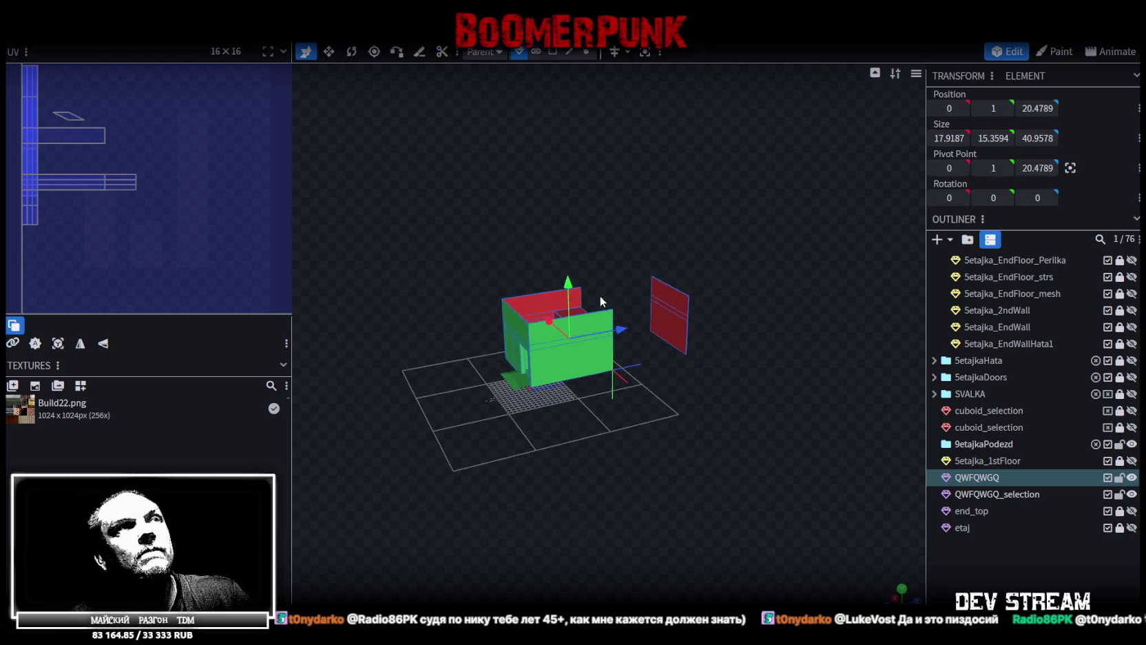
scroll(624, 263, up, 5)
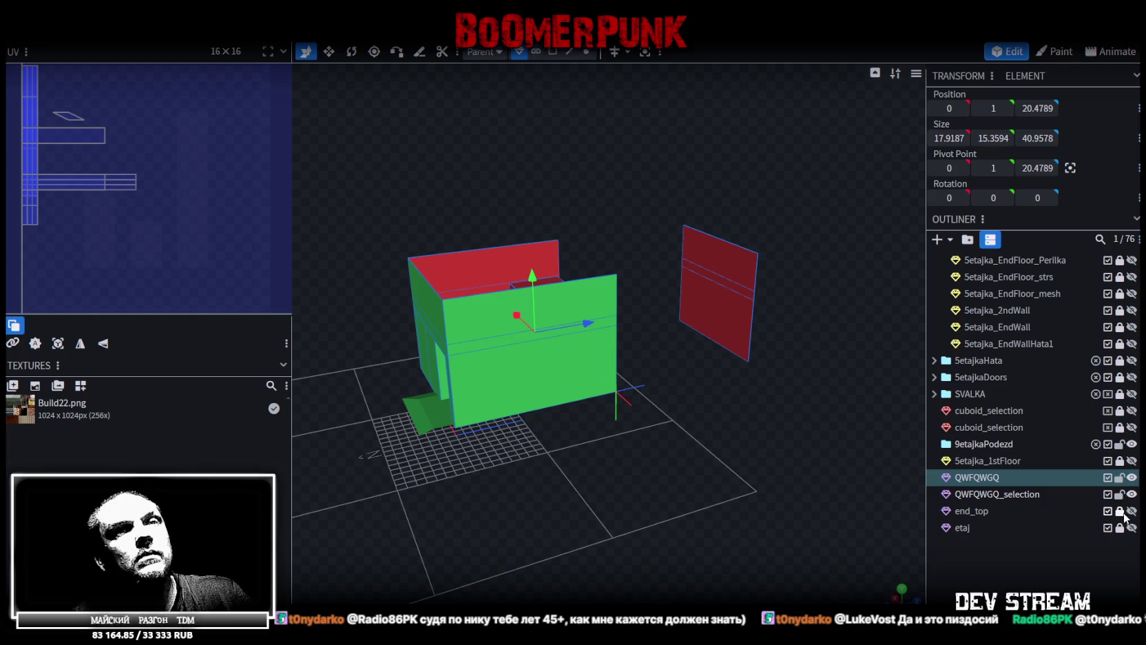
Unlock end_top and etaj, then merge them with QWFQWGQ_selection and QWFQWGQ into one mesh
drag(1120, 512, 1119, 527)
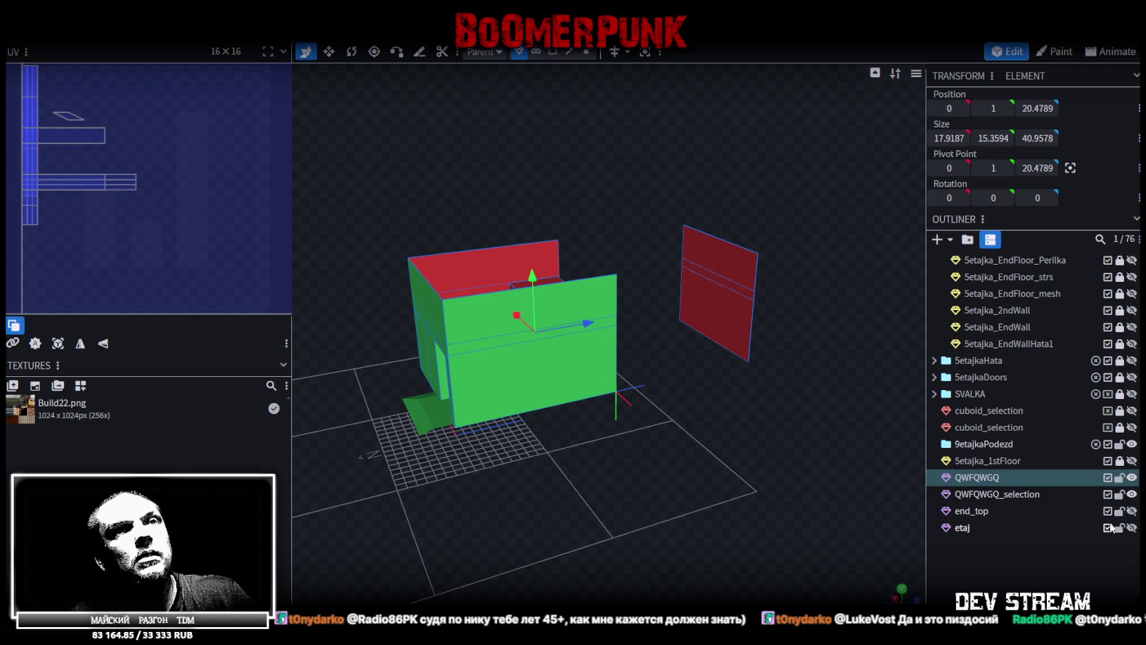
click(1002, 495)
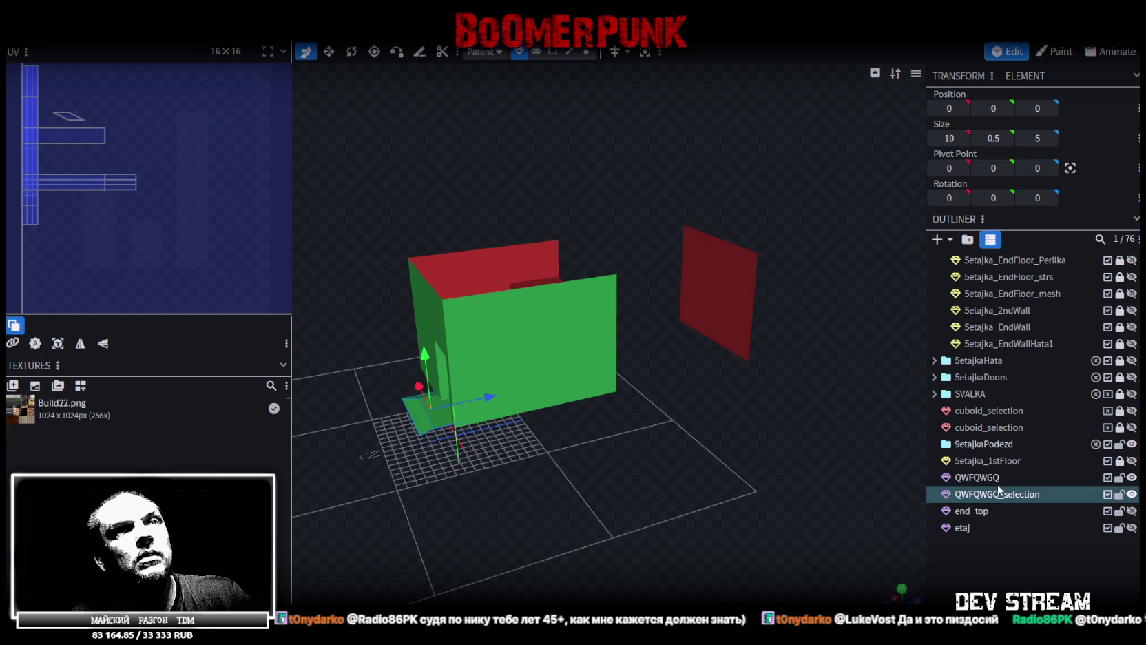
shift+click(977, 477)
shift+click(968, 511)
shift+click(960, 529)
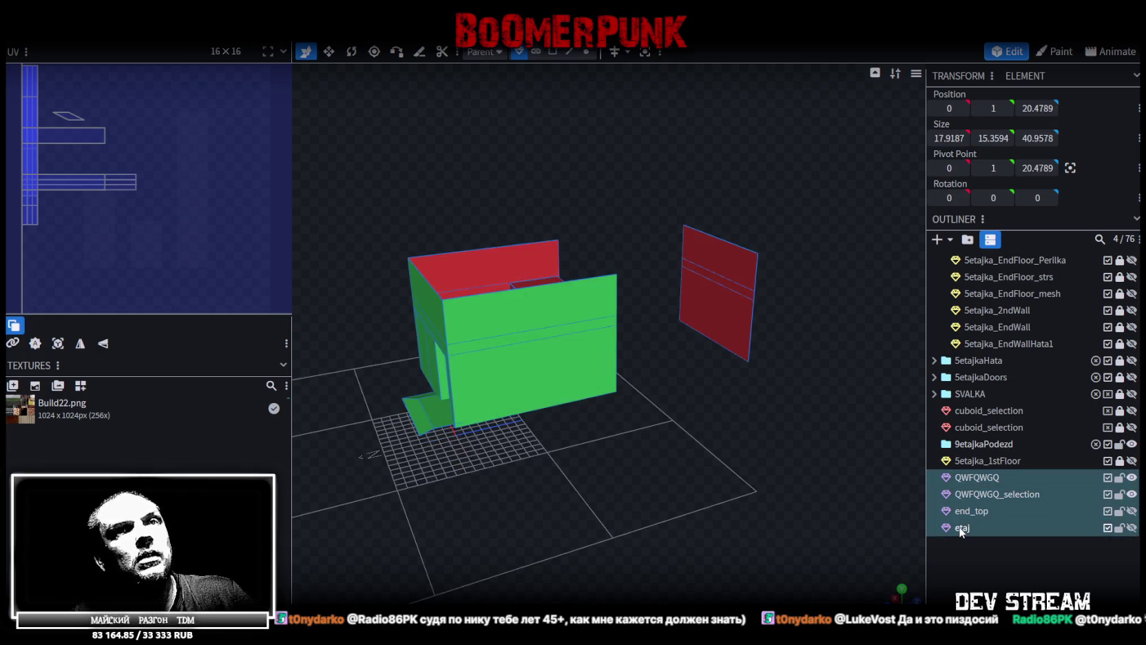
right_click(960, 530)
click(1026, 292)
Zero the merged QWFQWGQ mesh's Y and Z position fields
scroll(778, 353, down, 3)
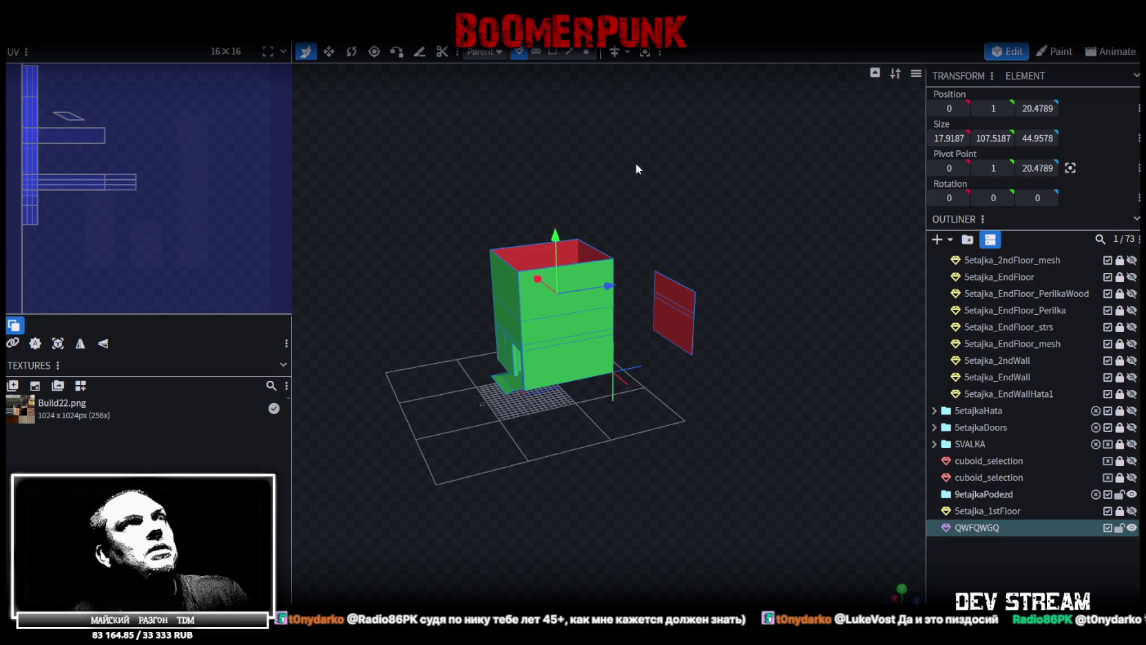
click(1037, 108)
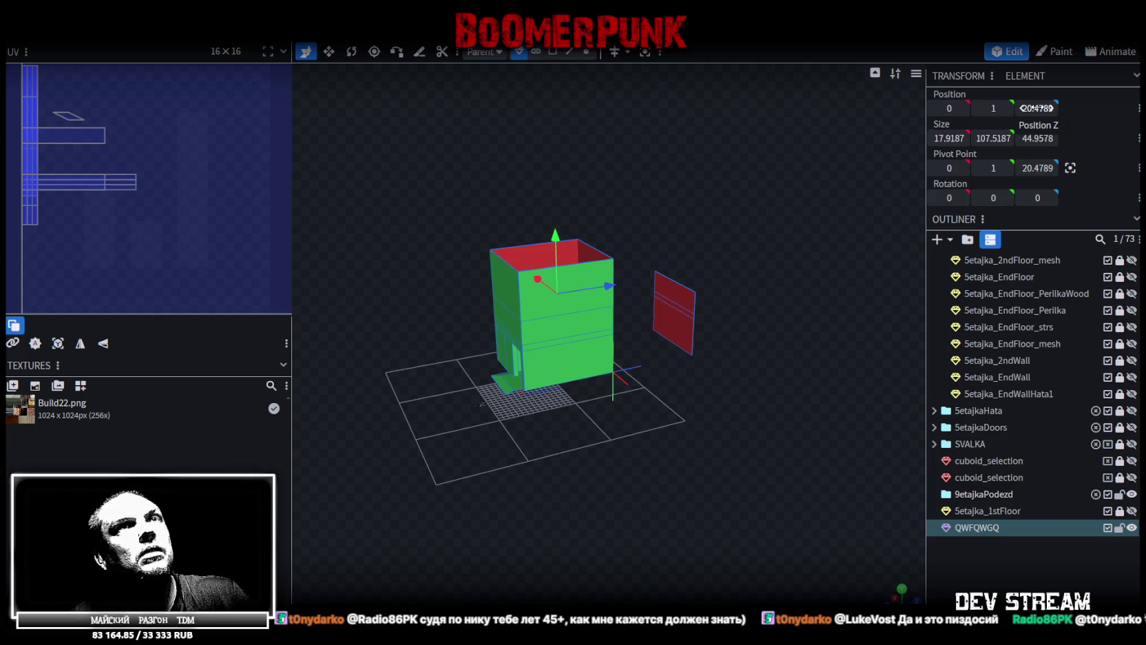
text(0)
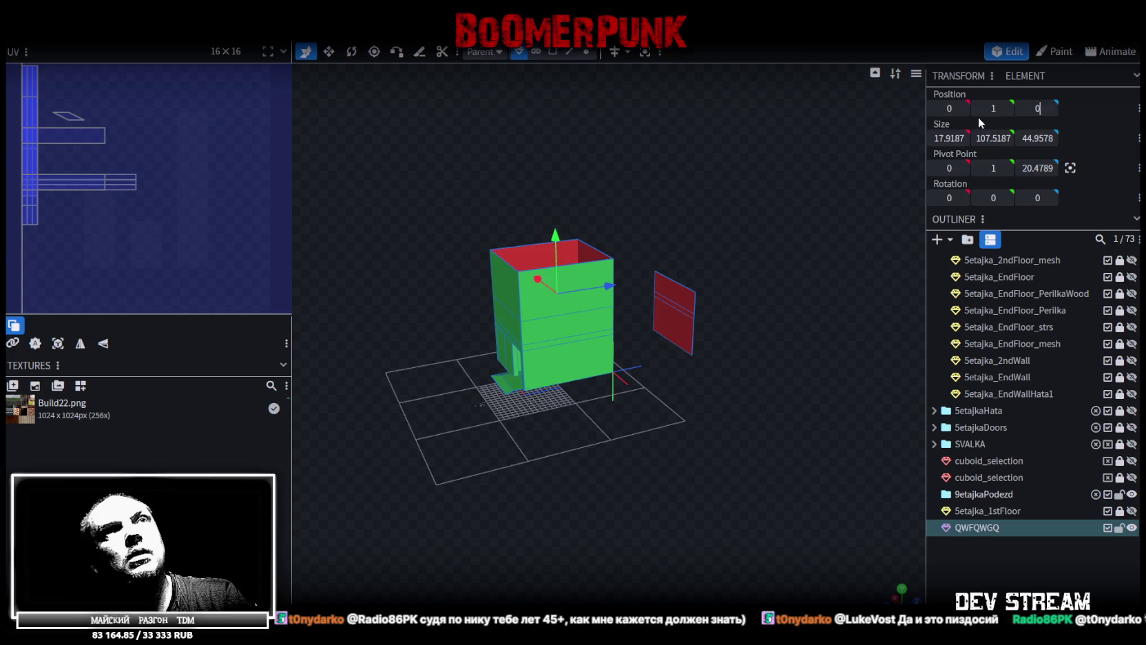
click(991, 108)
text(0)
key(Return)
mouse_move(507, 478)
mouse_down()
mouse_move(595, 488)
mouse_move(529, 475)
mouse_move(606, 472)
mouse_up()
scroll(529, 475, up, 3)
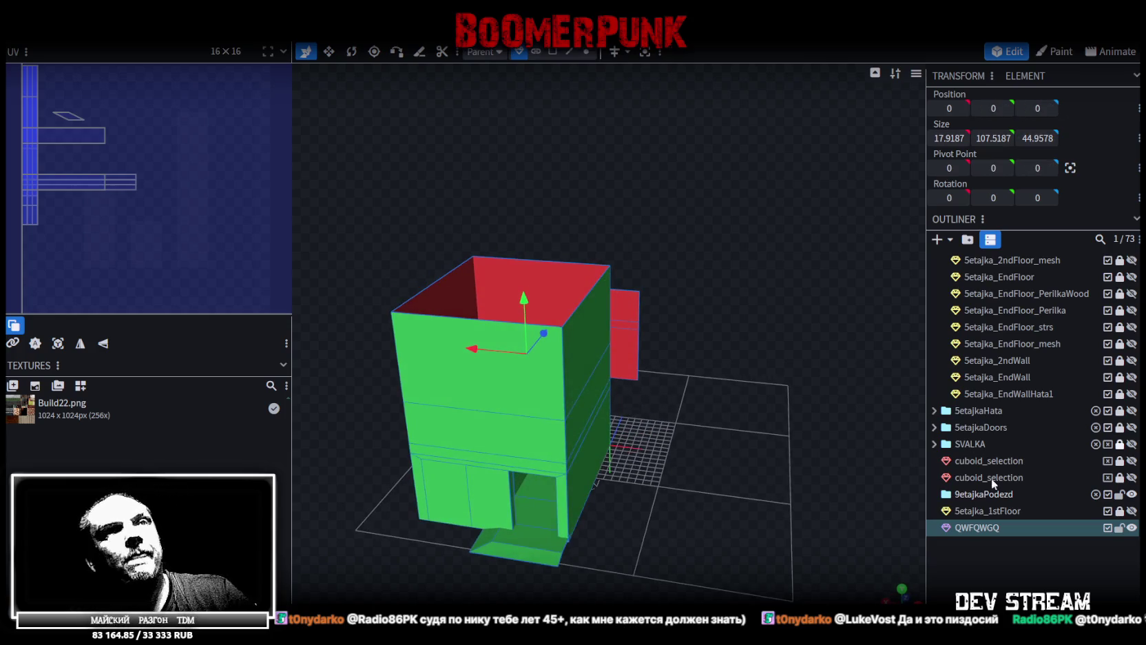
Move 5etajka_1stFloor and QWFQWGQ into the 9etajkaPodezd group
click(999, 495)
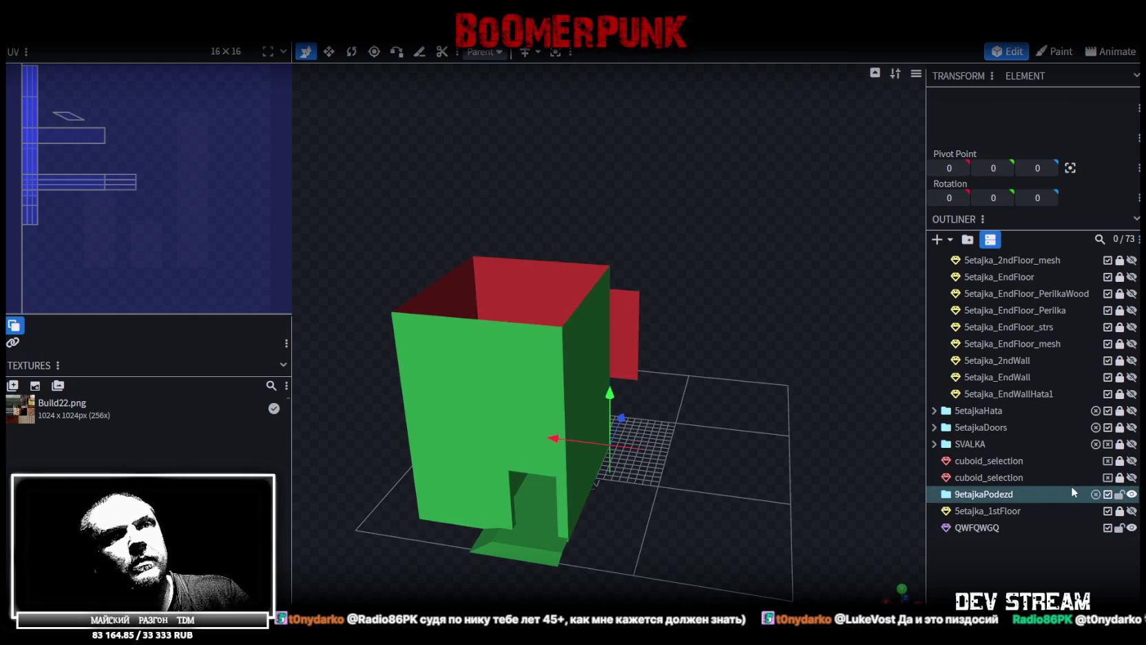
key(Escape)
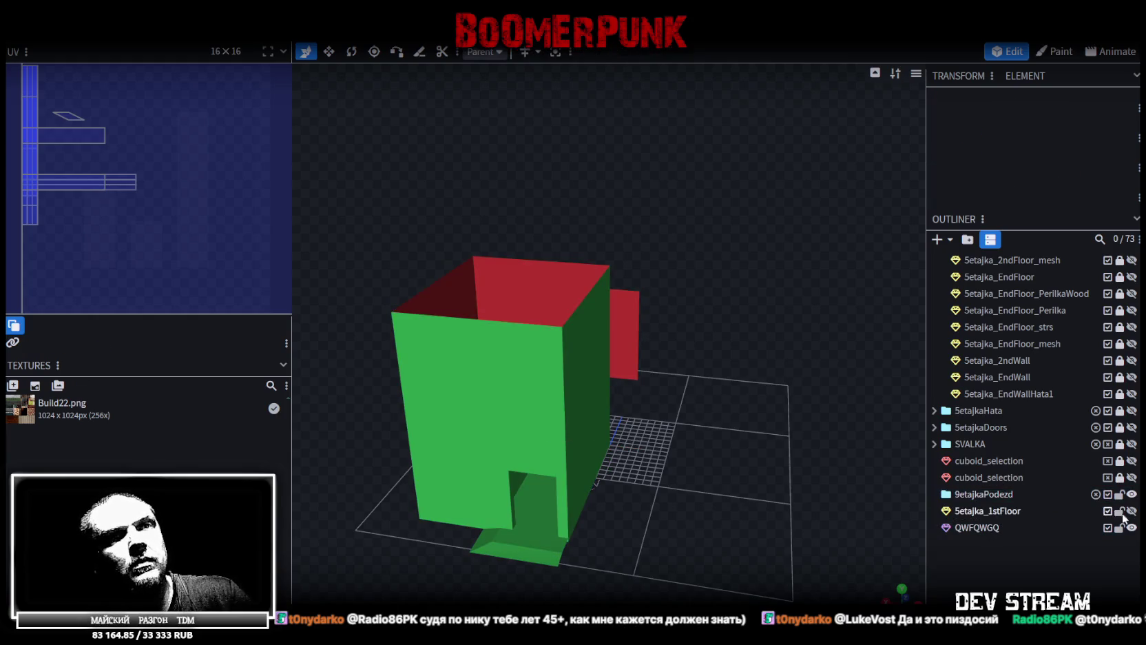
click(985, 513)
drag(998, 513, 999, 495)
key(Escape)
Toggle the first cuboid_selection box's visibility, leaving it visible
click(1131, 460)
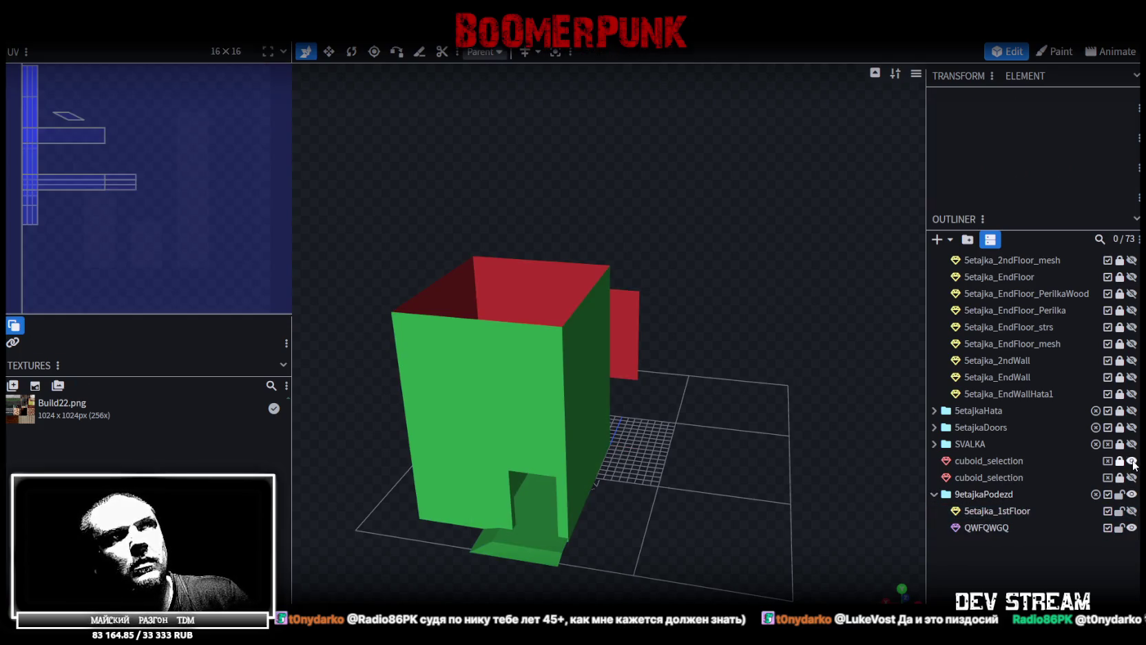
scroll(758, 450, down, 5)
scroll(762, 448, up, 2)
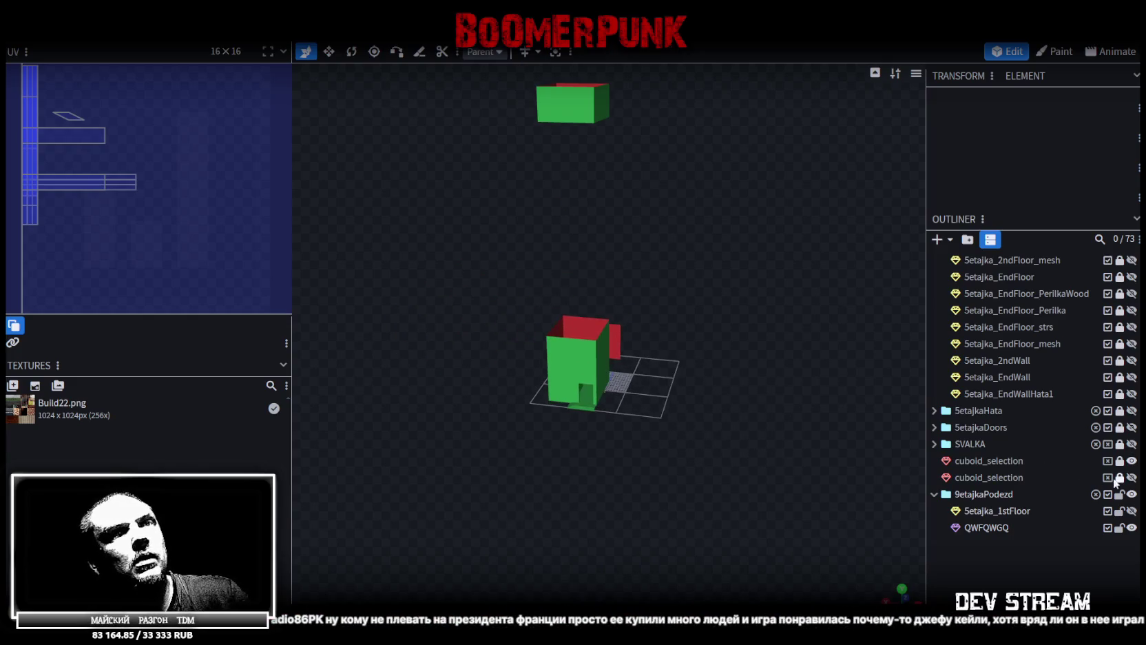
click(1132, 460)
click(1131, 460)
Unlock and select the first cuboid_selection box
click(1119, 460)
click(985, 461)
scroll(750, 379, down, 2)
scroll(656, 409, up, 5)
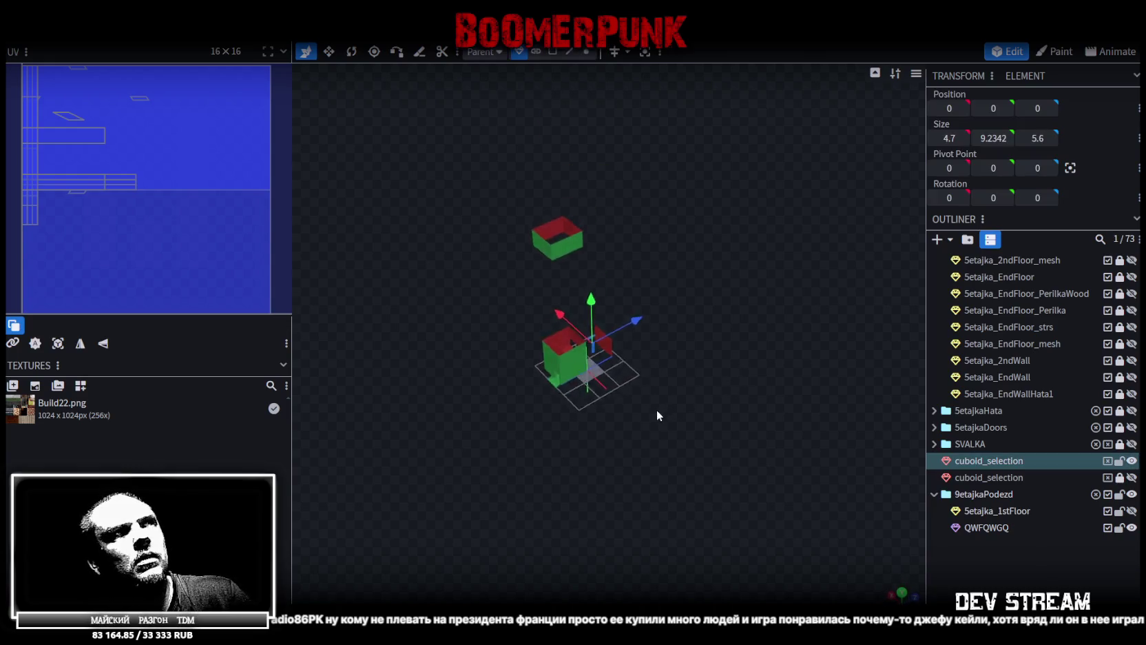
ctrl+click(655, 406)
scroll(665, 390, up, 2)
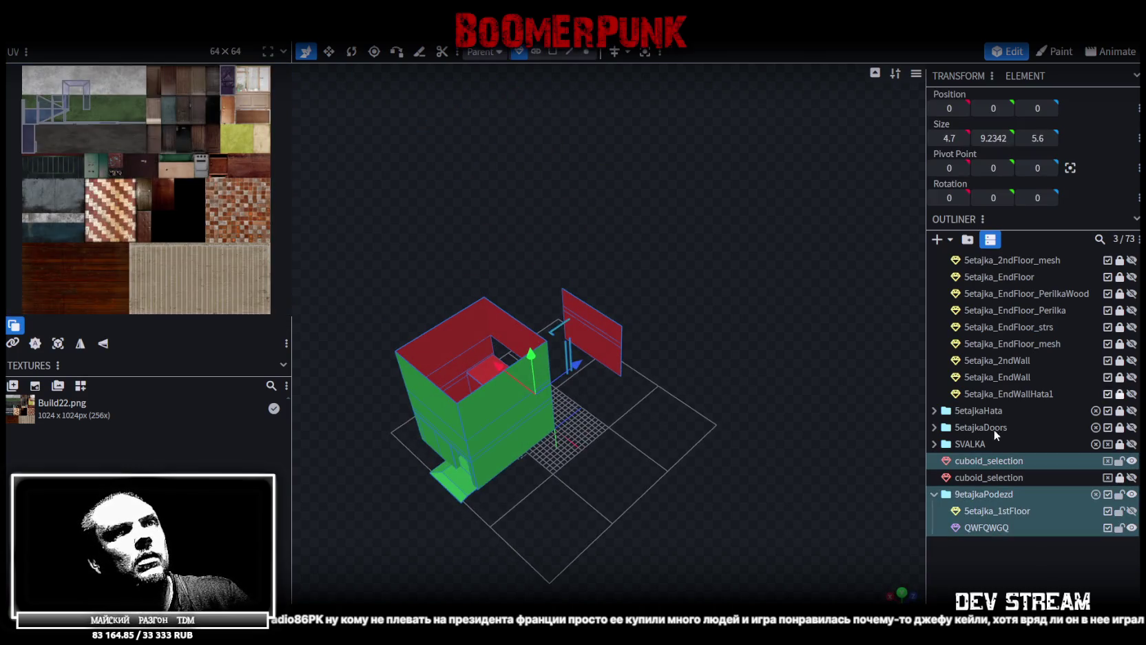
click(992, 461)
Unlock the second cuboid_selection and move both cuboid_selection boxes into SVALKA
click(553, 52)
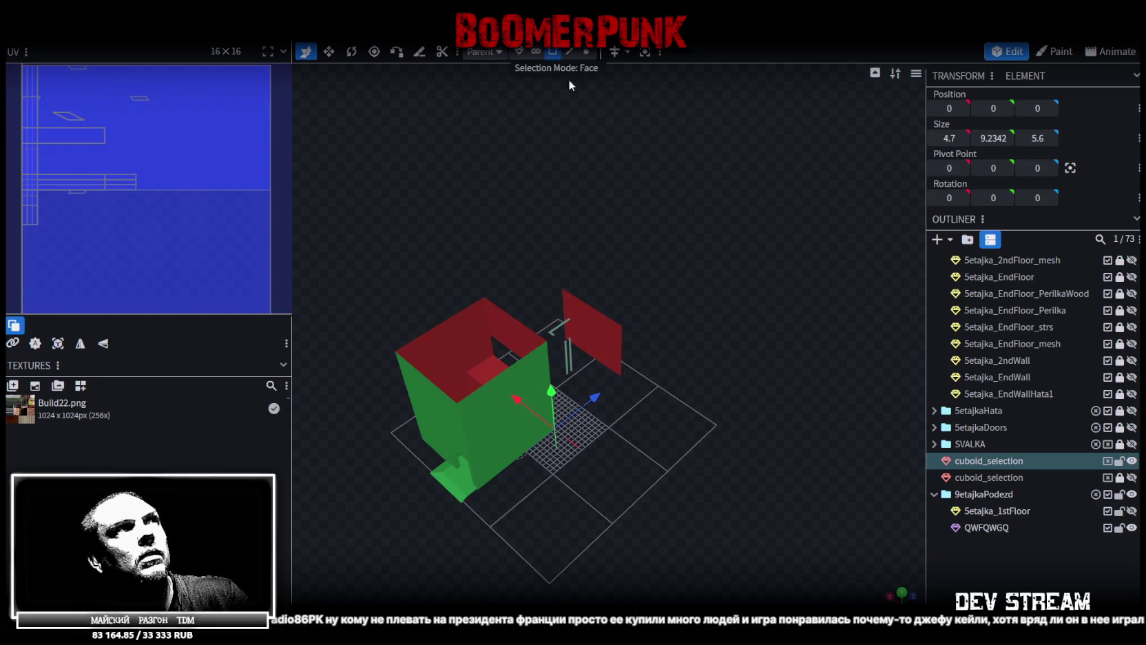
mouse_move(708, 295)
mouse_down()
mouse_move(624, 291)
mouse_move(653, 258)
mouse_move(808, 305)
mouse_move(773, 278)
mouse_move(721, 274)
mouse_move(827, 316)
mouse_up()
scroll(624, 291, up, 3)
scroll(773, 278, down, 5)
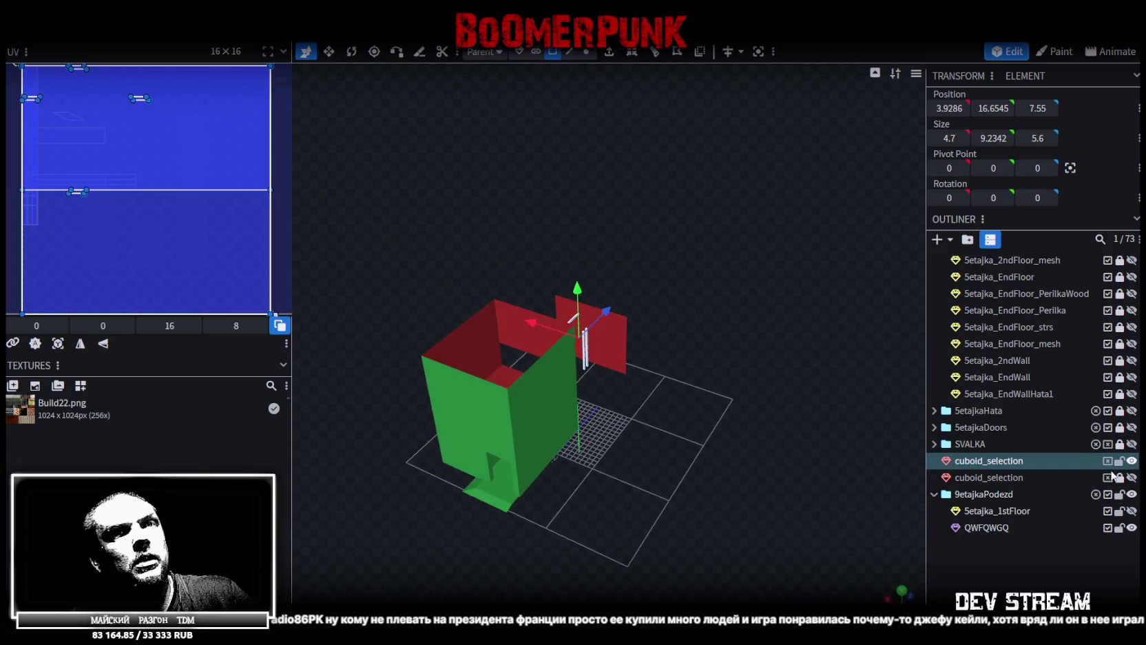
click(1119, 477)
ctrl+click(1012, 475)
drag(989, 461, 994, 445)
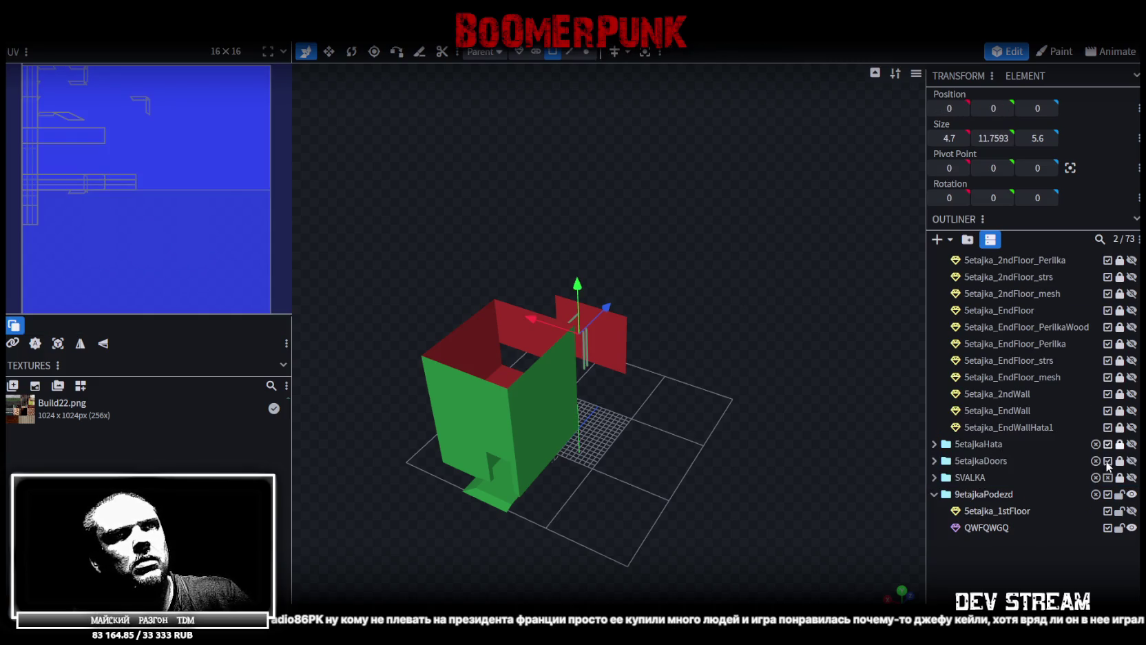
Unlock the Hata and Doors folders and move them into SVALKA
drag(1120, 445, 1119, 461)
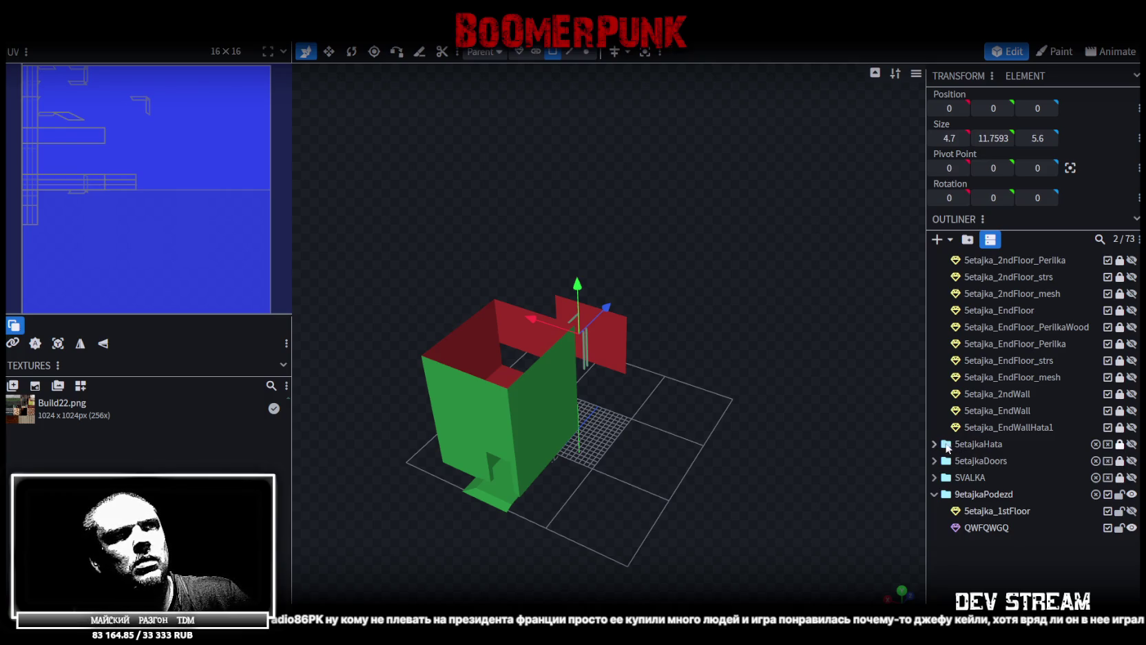
drag(1119, 445, 1119, 460)
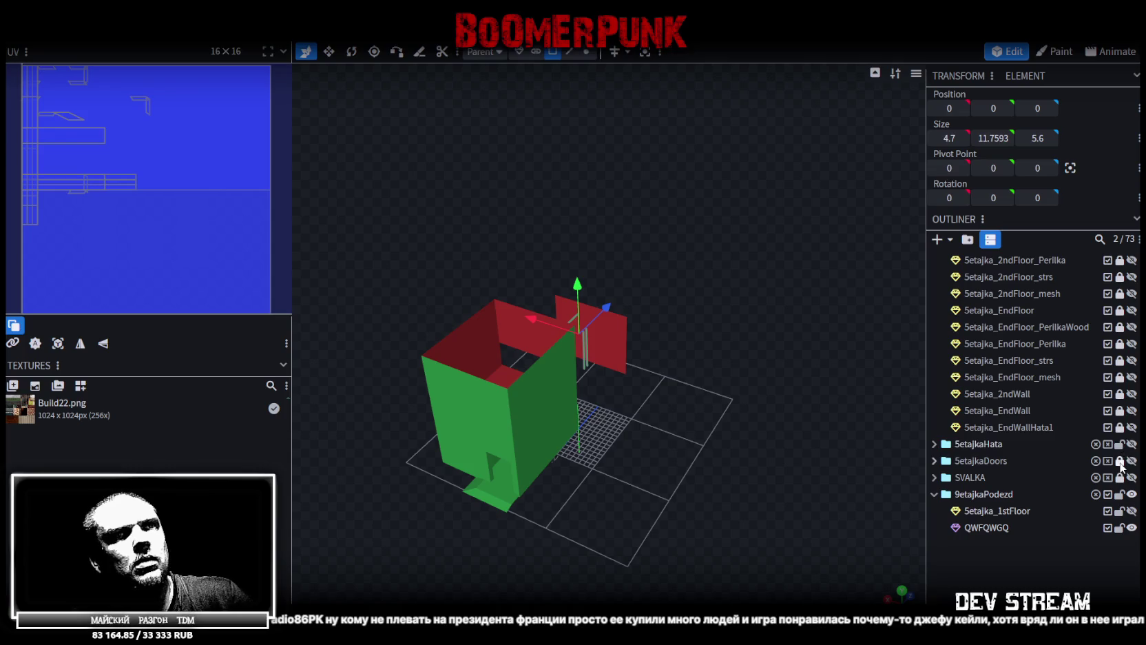
click(985, 445)
shift+click(983, 461)
drag(982, 460, 984, 494)
scroll(1052, 423, up, 5)
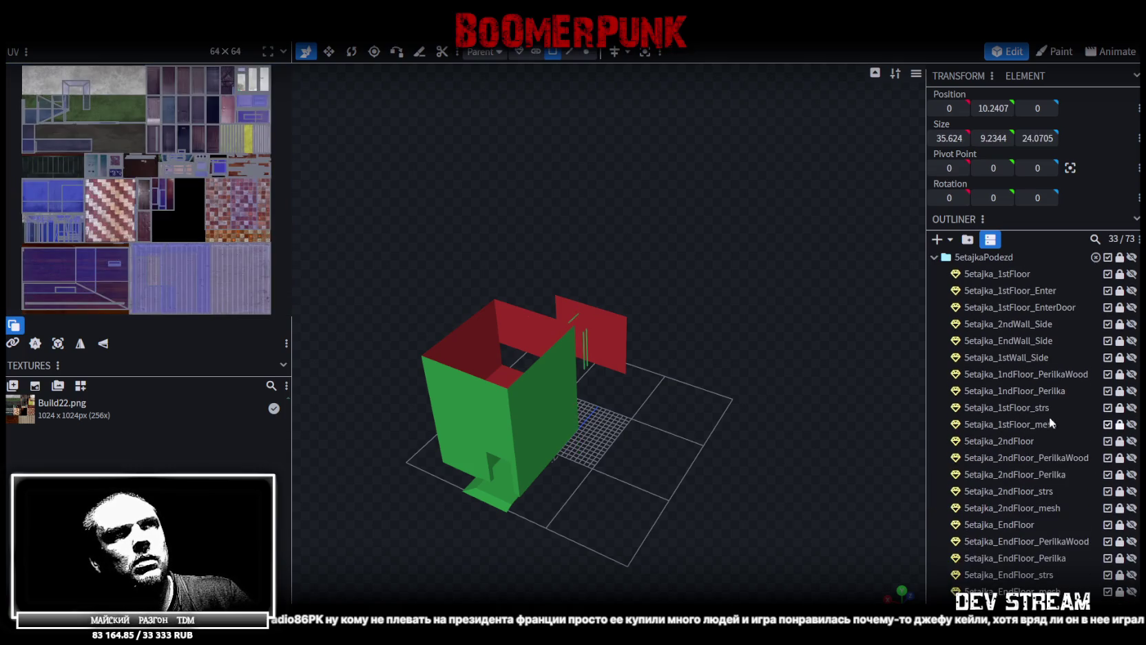
Unlock 5etajkaPodezd, move it into SVALKA, and lock SVALKA
click(934, 257)
click(1120, 257)
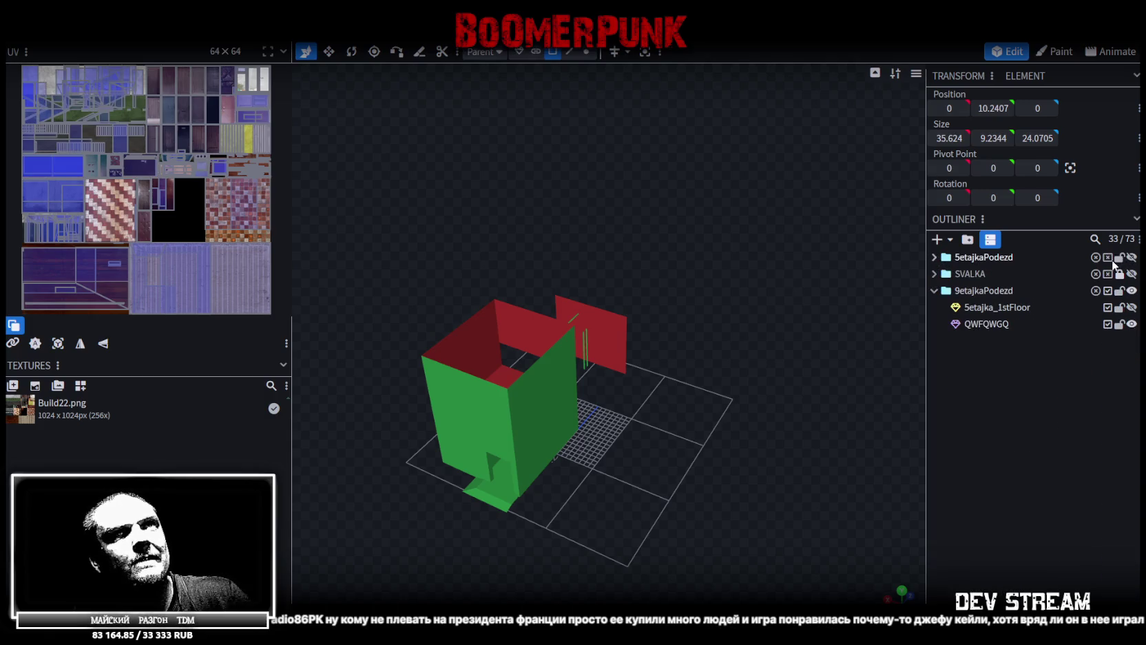
drag(976, 260, 973, 275)
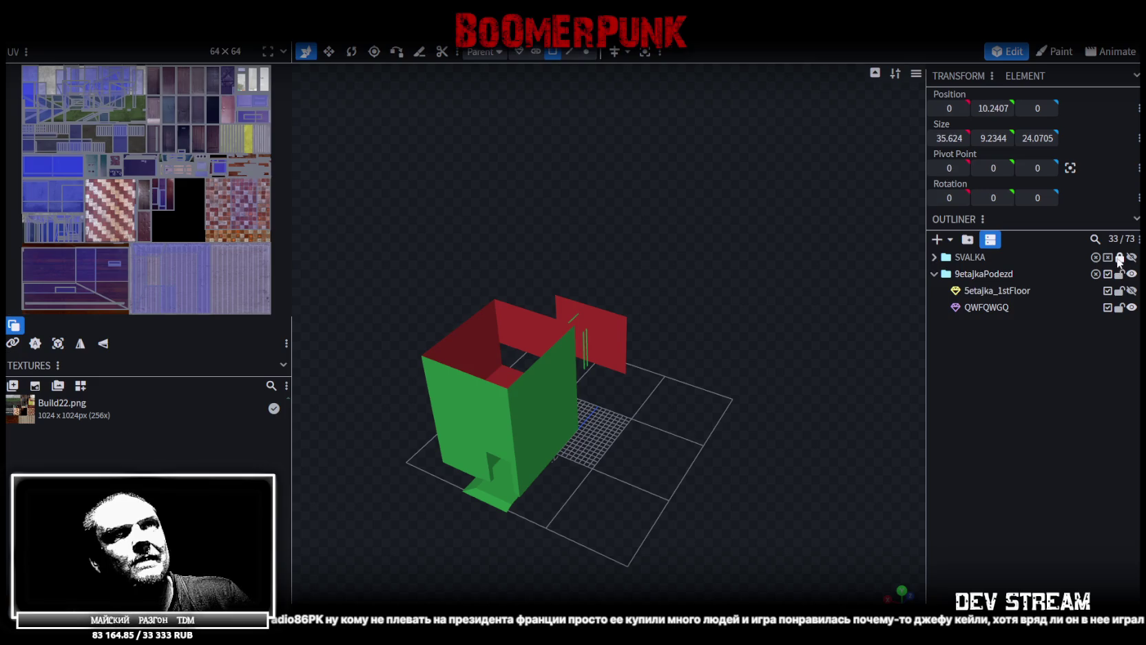
click(1120, 257)
click(1119, 257)
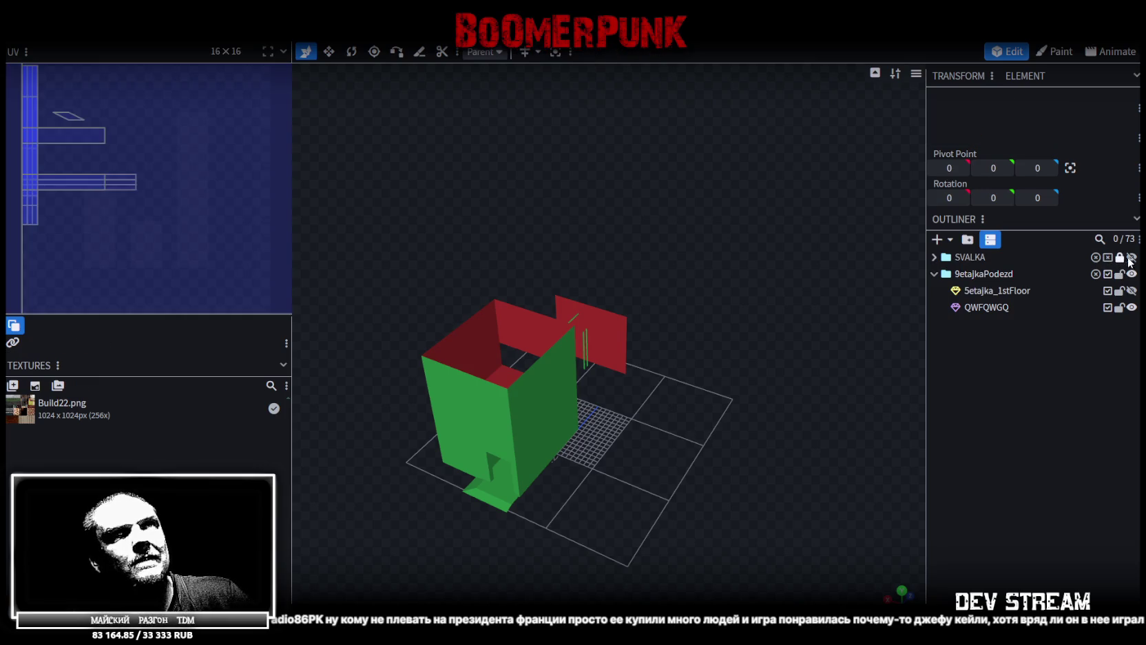
Check and collapse SVALKA, then add a new empty group below 9etajkaPodezd
scroll(739, 440, up, 3)
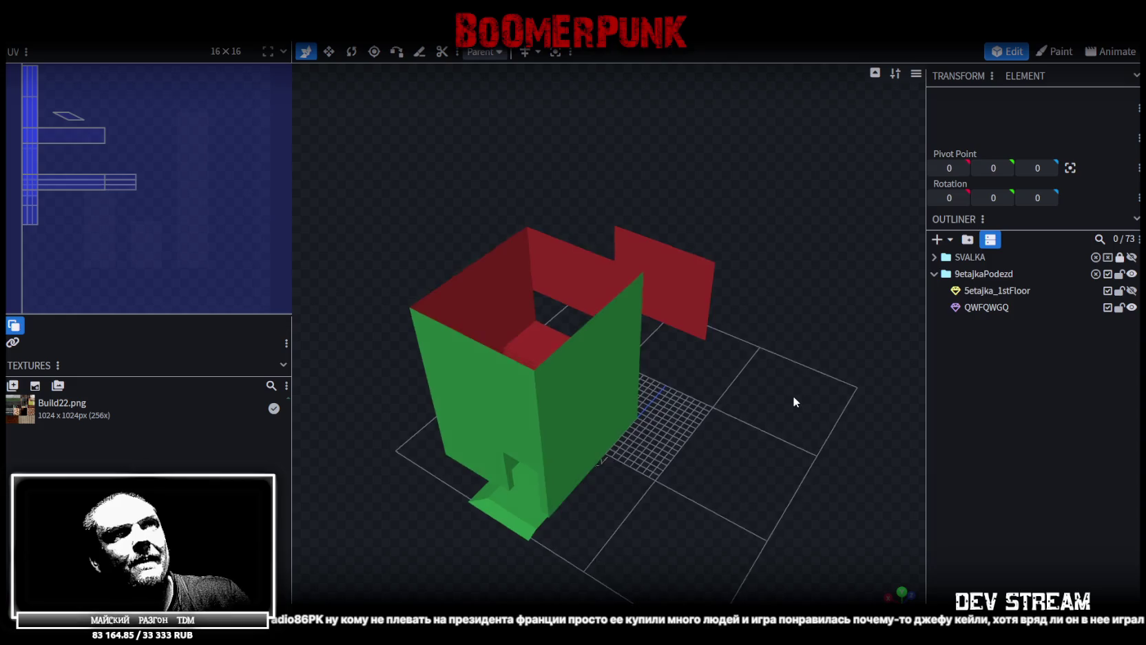
click(974, 276)
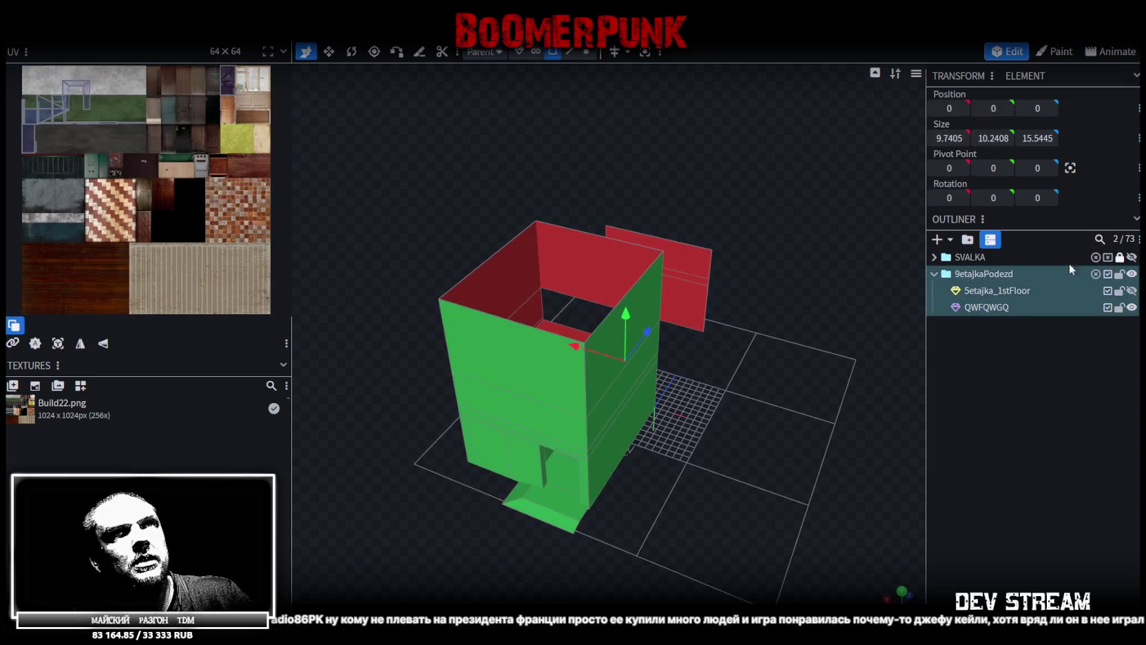
click(936, 257)
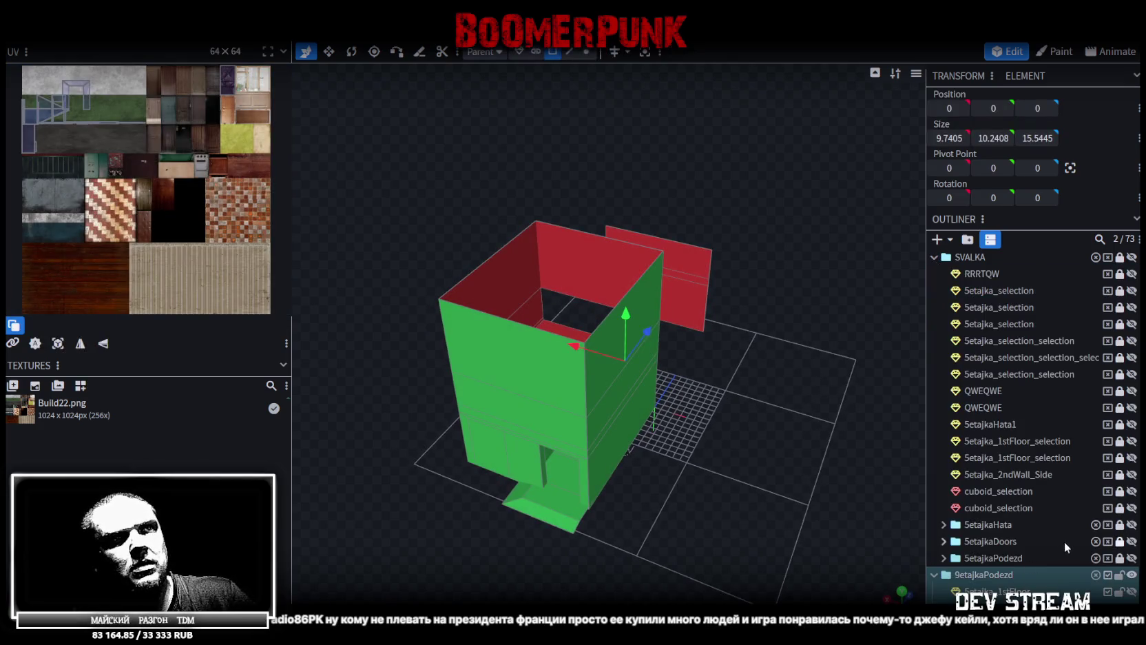
click(933, 257)
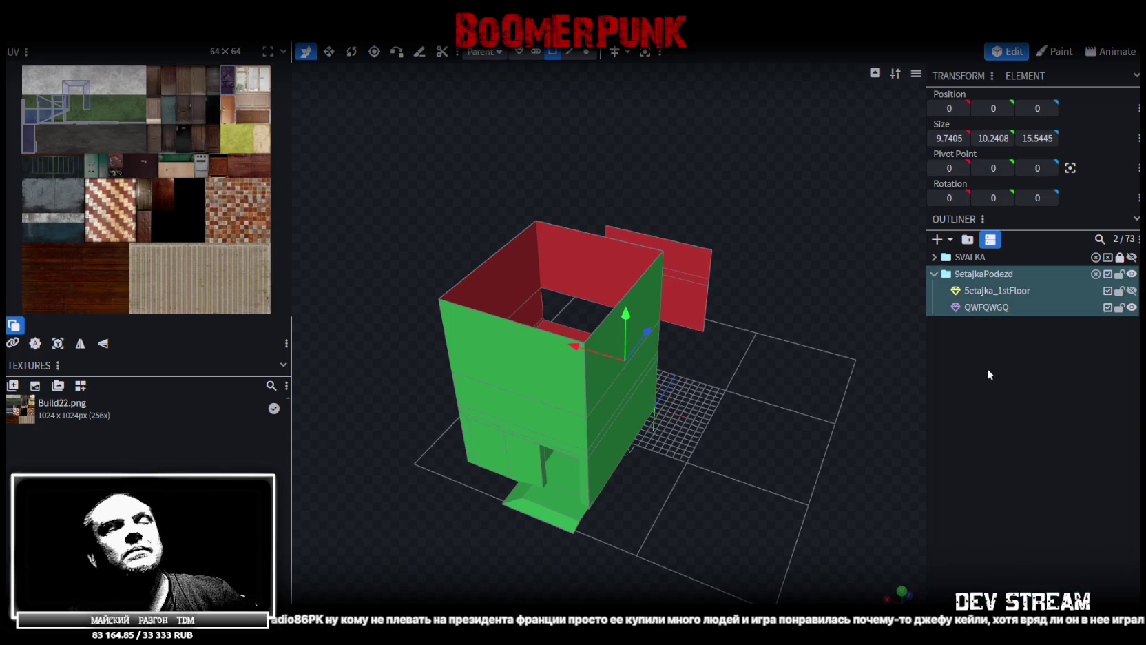
click(997, 358)
click(967, 239)
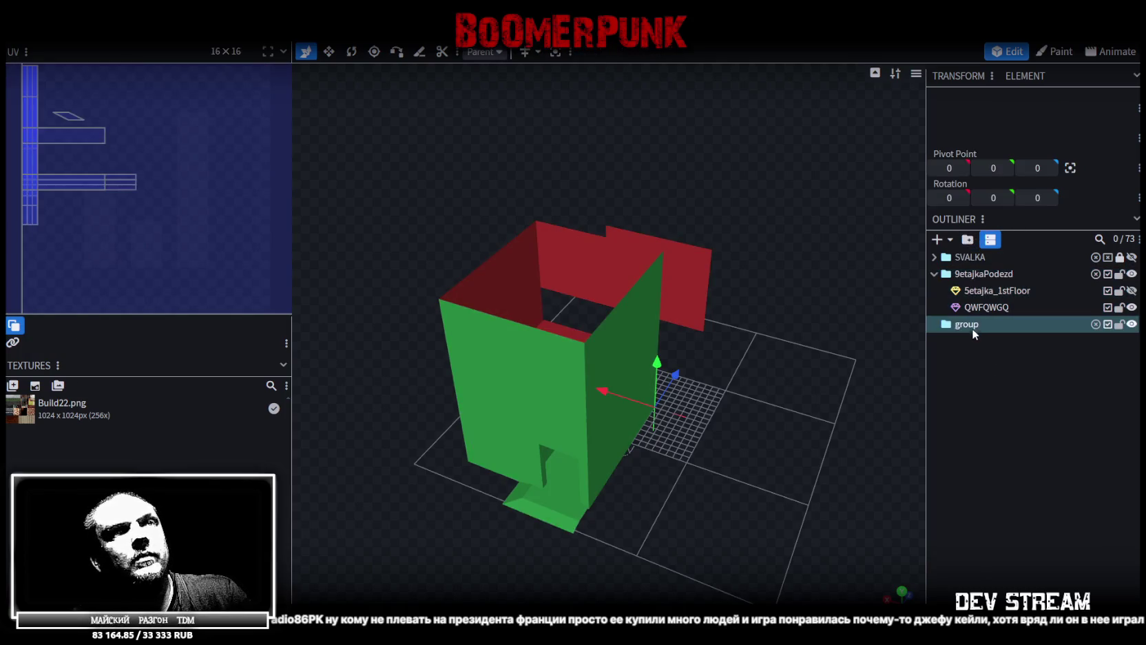
Copy the 9etajkaPodezd name and paste it as the new group's name
click(1007, 273)
double_click(1006, 273)
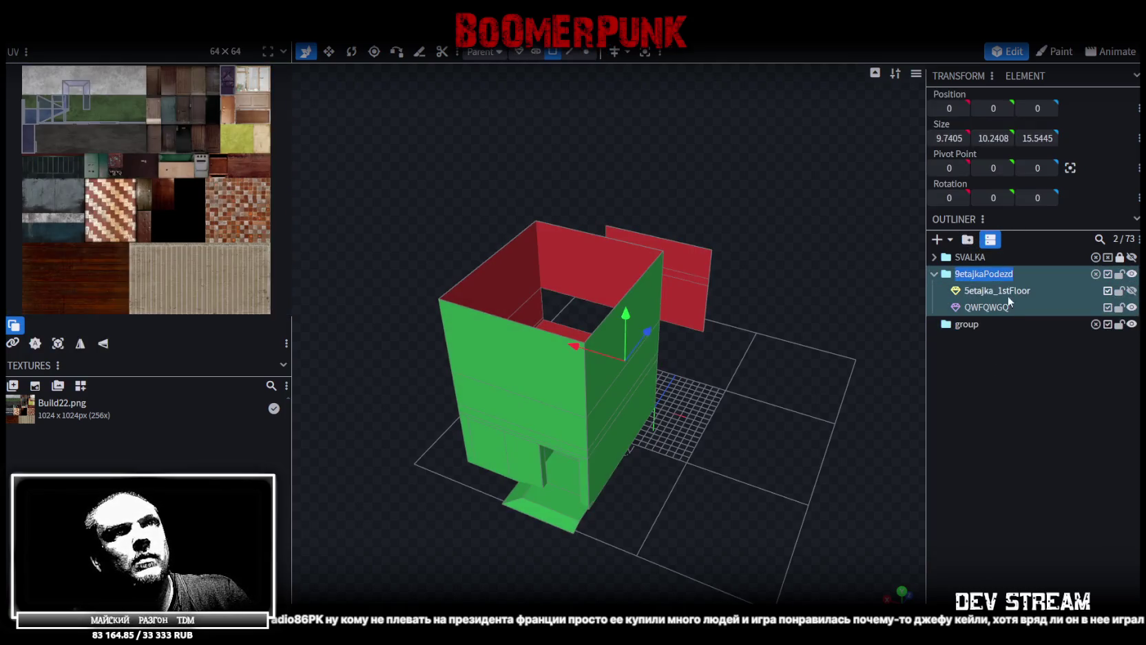
key(ctrl+c)
double_click(985, 323)
key(ctrl+v)
text(p)
key(BackSpace)
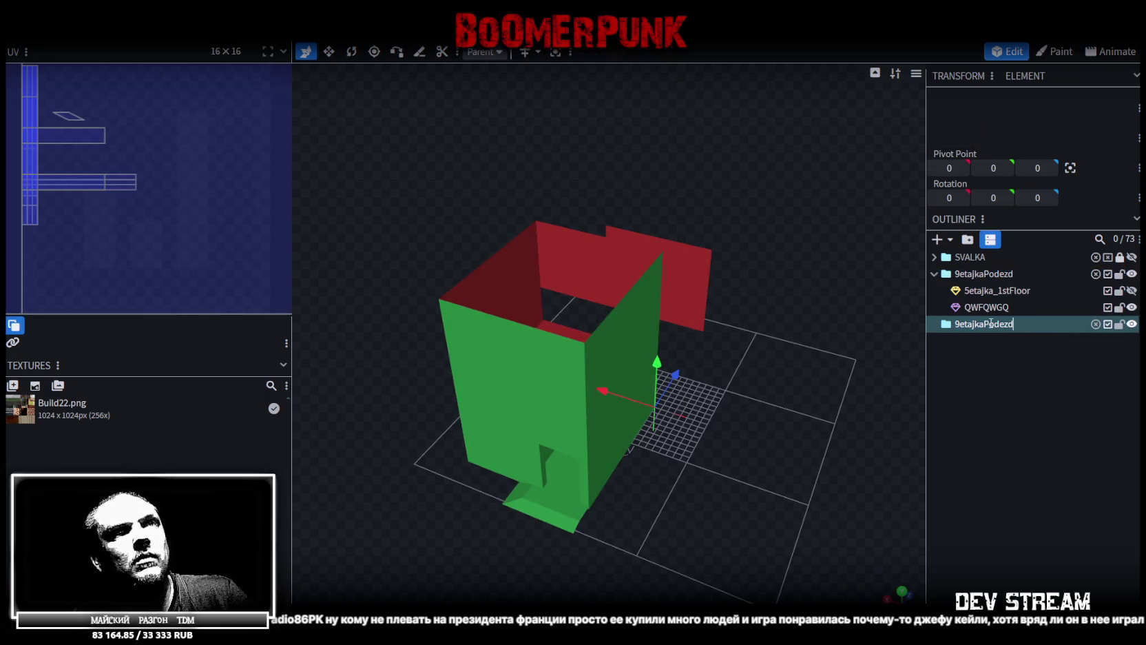
Replace Podezd with Props, fixing the capital R, so the group reads 9etajkaProps
drag(983, 324, 1069, 325)
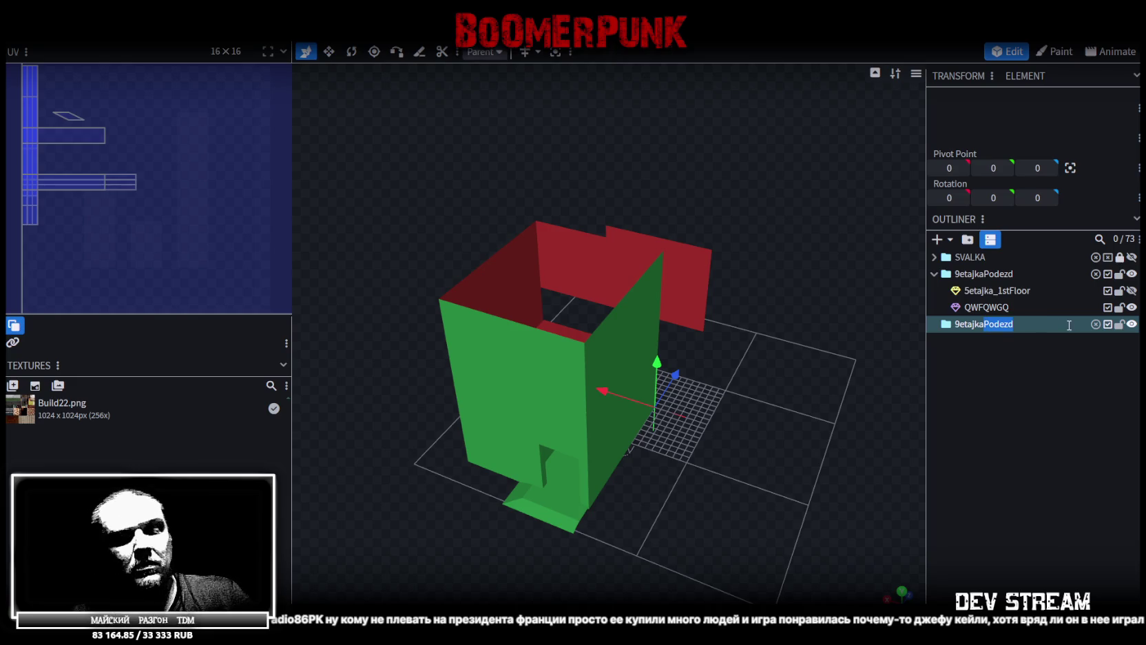
text(PRops)
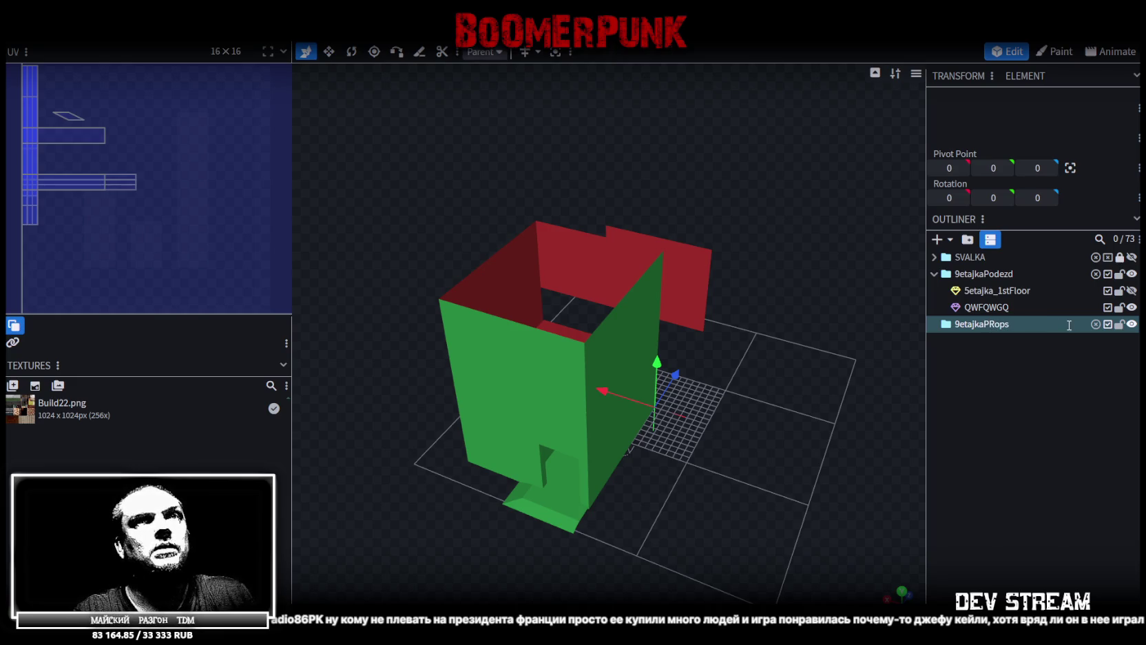
key(Left)
key(Left)
key(BackSpace)
text(r)
key(Return)
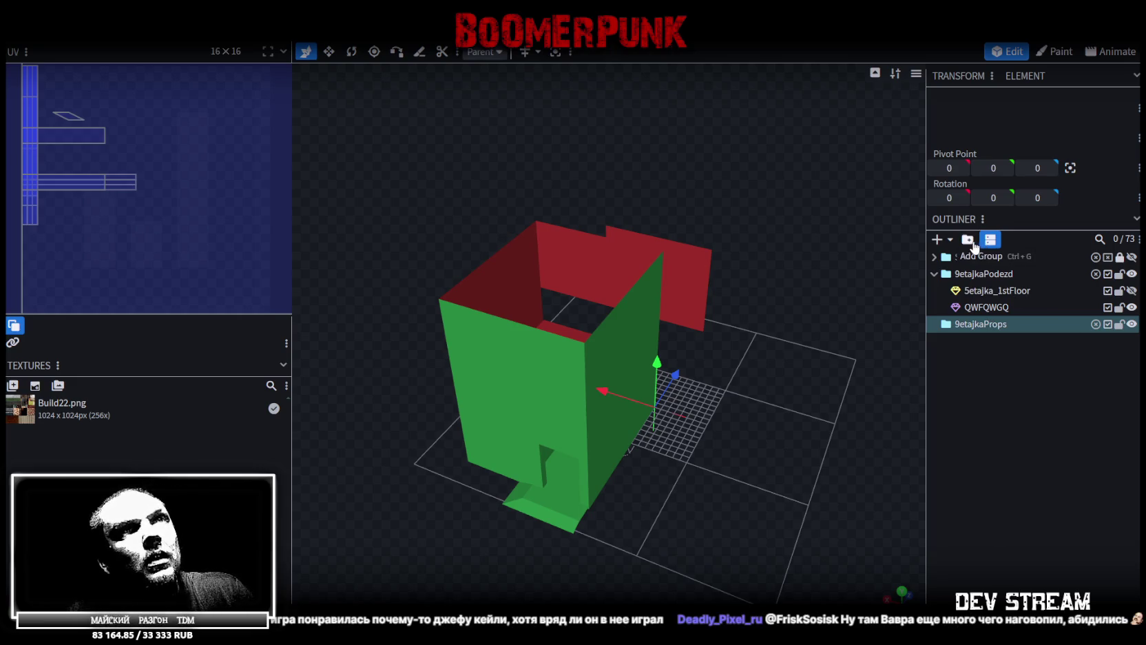
click(937, 239)
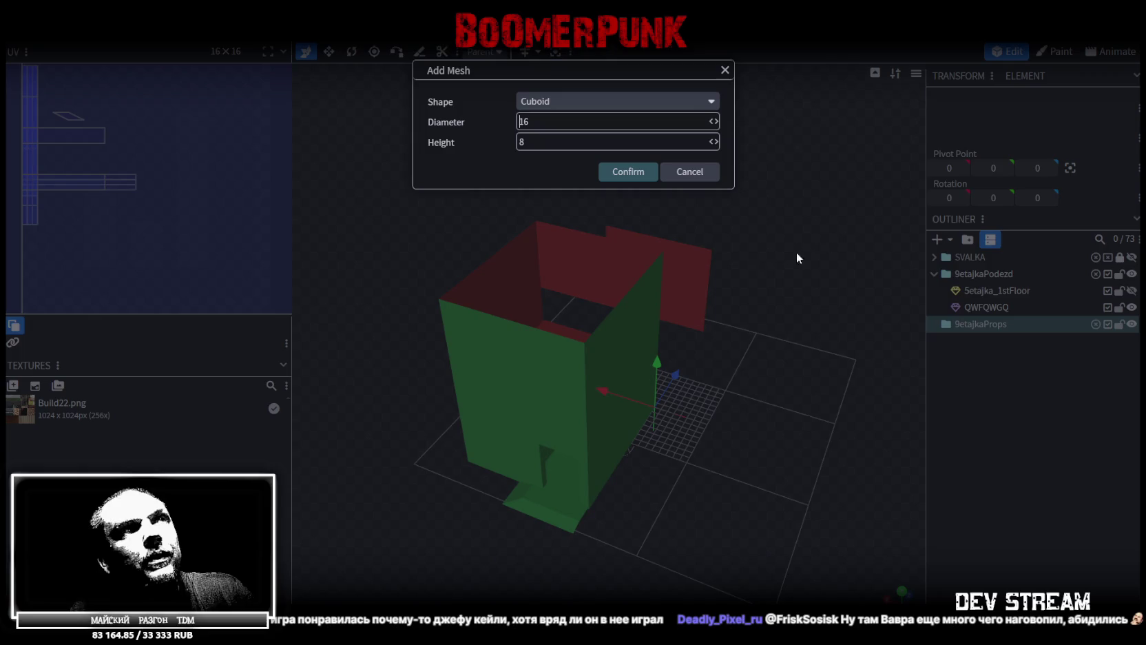
Create a 16 × 8 cuboid mesh and resize it to 2 × 8 × 2
click(628, 175)
click(555, 59)
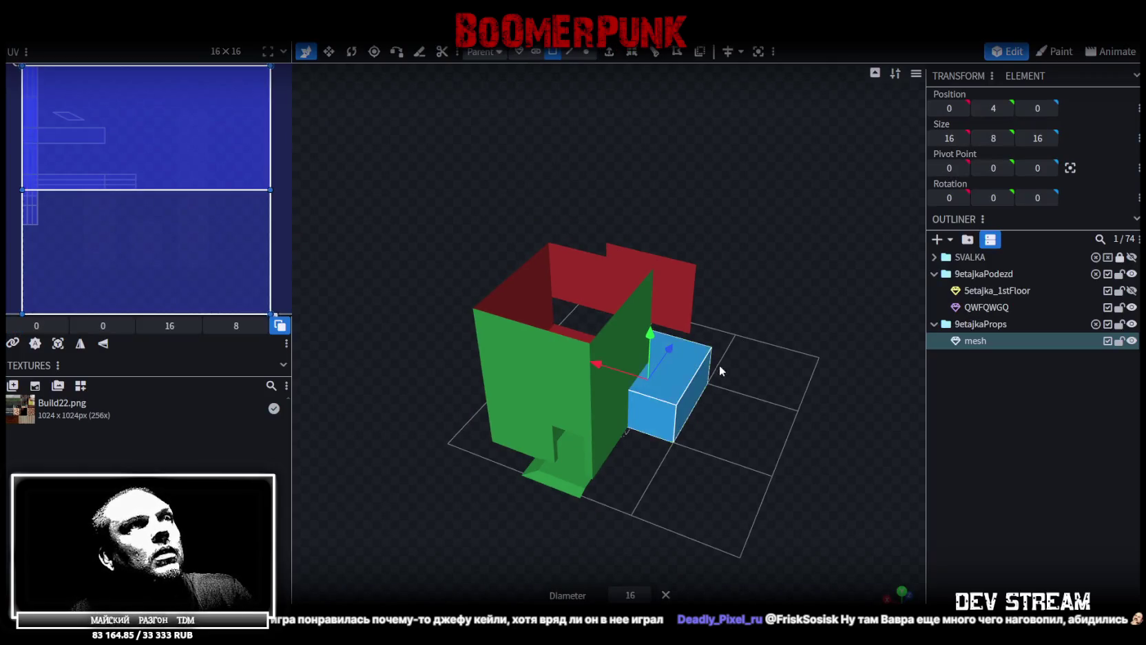
drag(719, 362, 722, 408)
key(v)
mouse_move(653, 378)
mouse_down()
mouse_move(622, 389)
mouse_move(625, 402)
mouse_up()
drag(755, 430, 829, 445)
drag(747, 428, 687, 416)
mouse_move(814, 405)
mouse_down()
mouse_move(756, 439)
mouse_move(687, 373)
mouse_move(722, 355)
mouse_move(787, 360)
mouse_up()
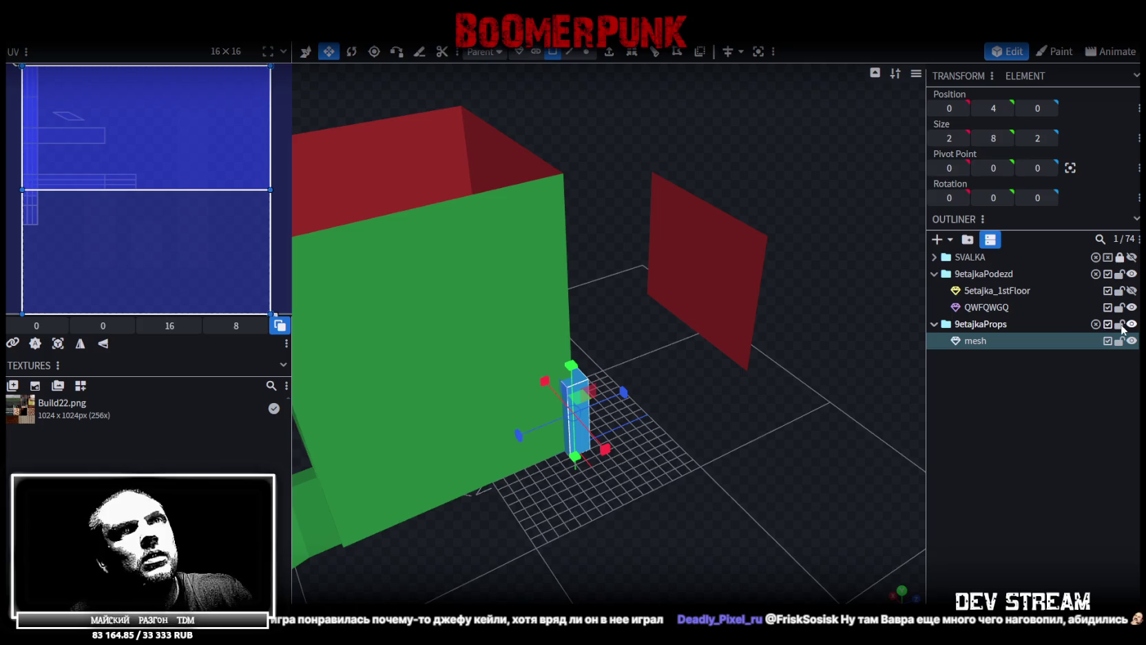
Collapse the 9etajkaProps and 9etajkaPodezd groups and save the project as Build27.bbmodel
click(934, 323)
click(934, 274)
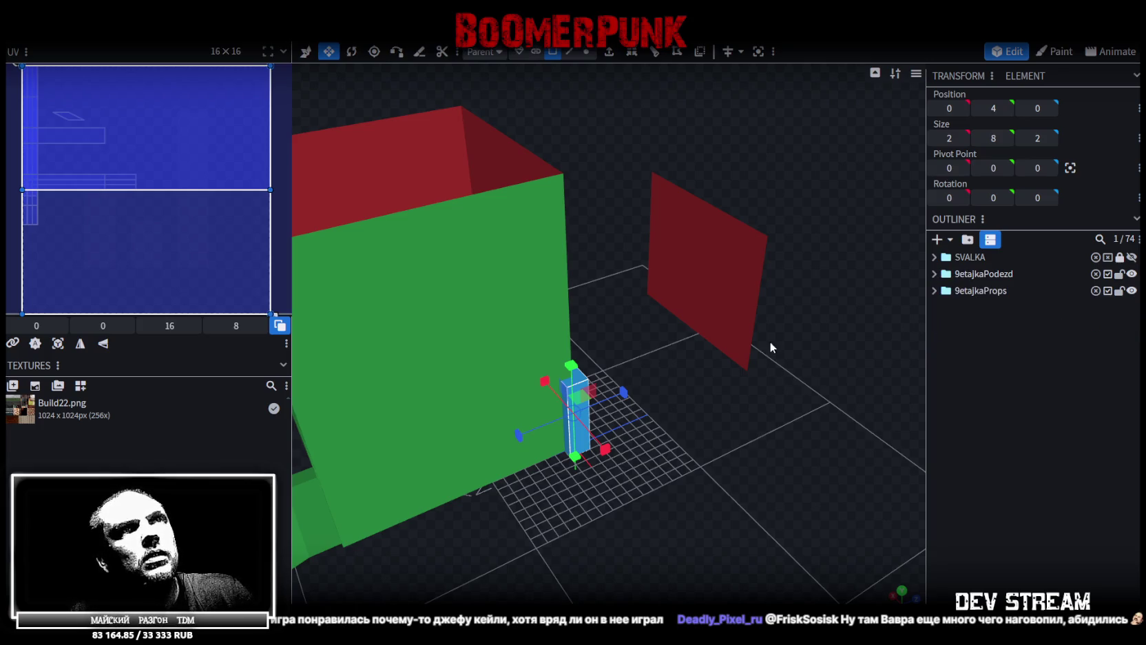
drag(723, 358, 750, 383)
scroll(750, 382, down, 3)
key(ctrl+s)
click(104, 29)
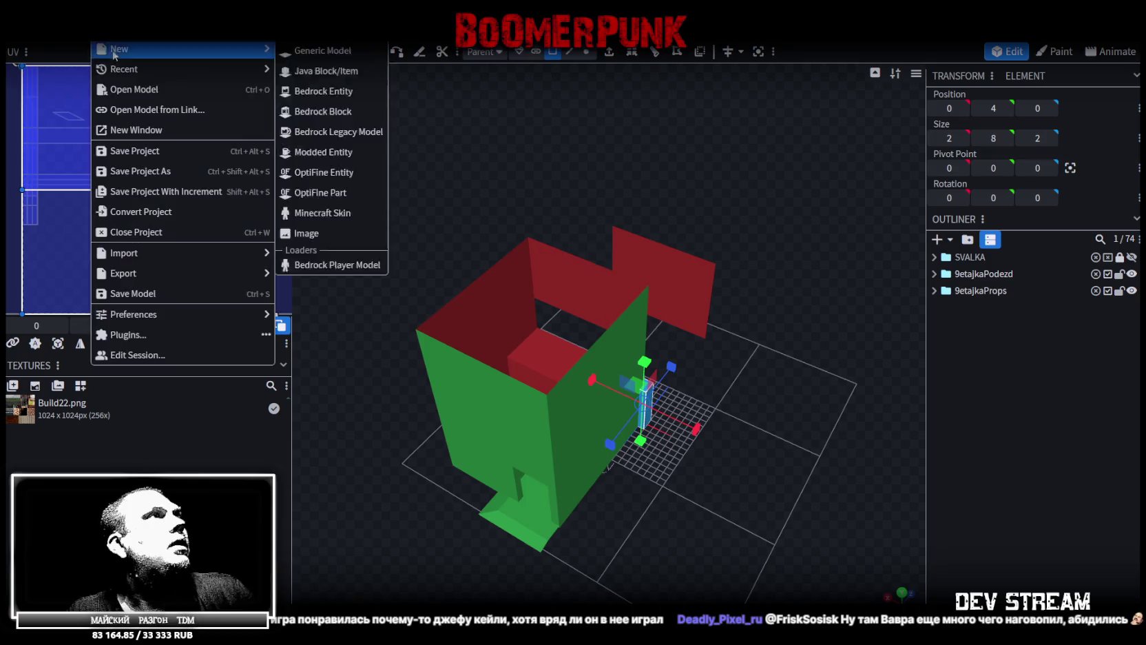
Export the model as Build27.fbx with ASCII and scale 16, then switch to Unity
mouse_move(165, 278)
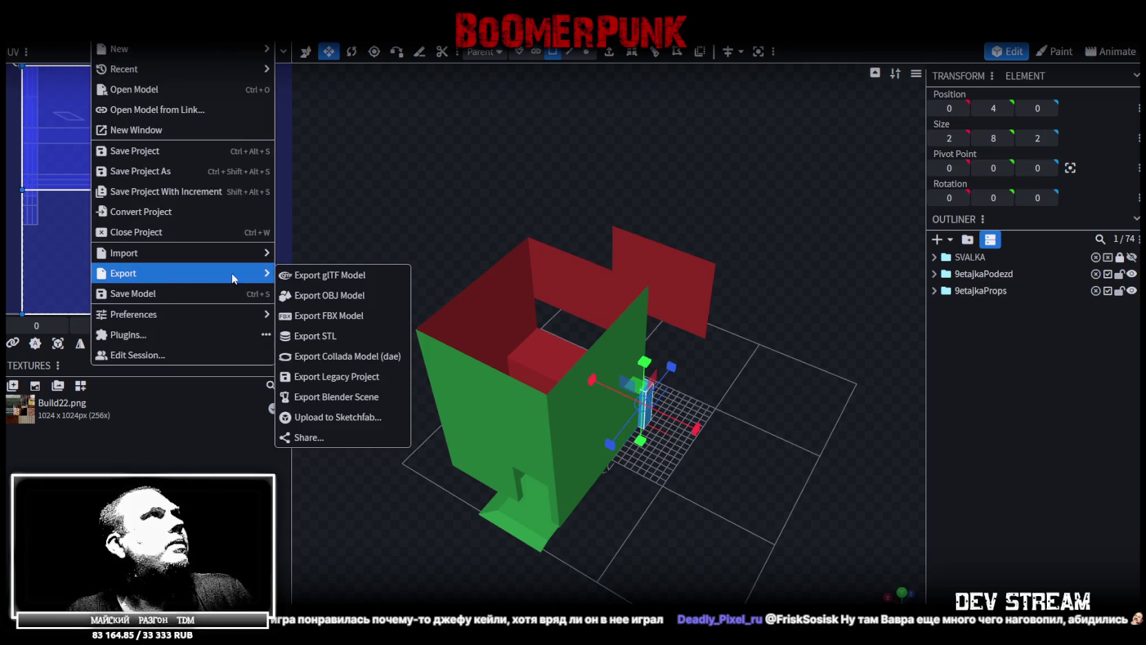
click(455, 163)
click(103, 29)
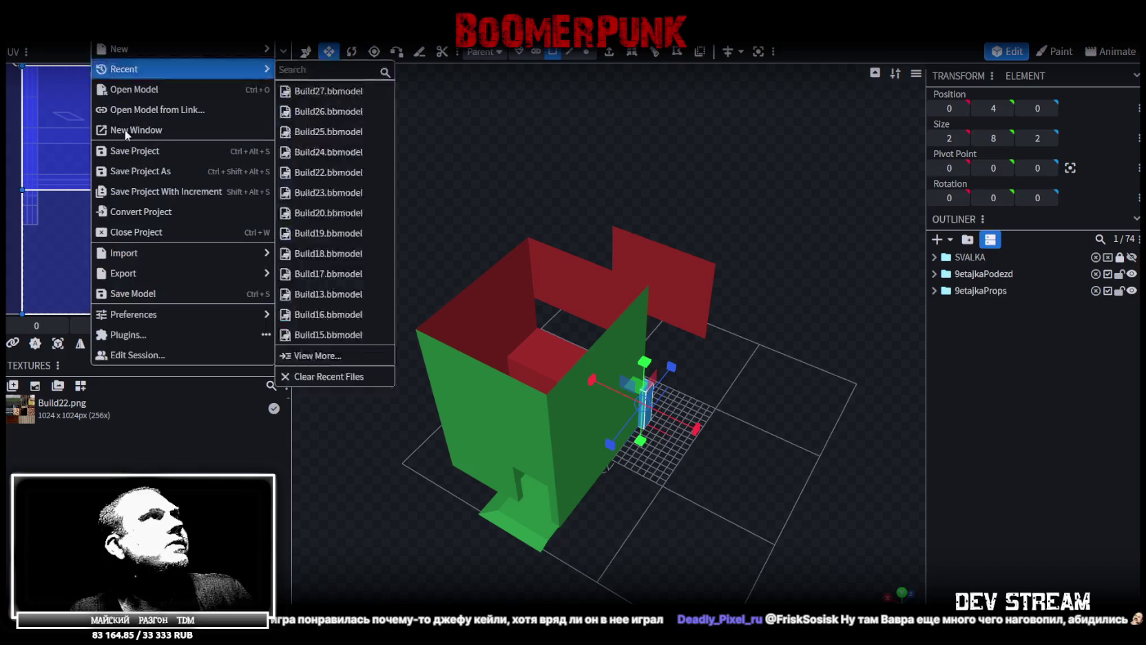
mouse_move(166, 273)
click(355, 316)
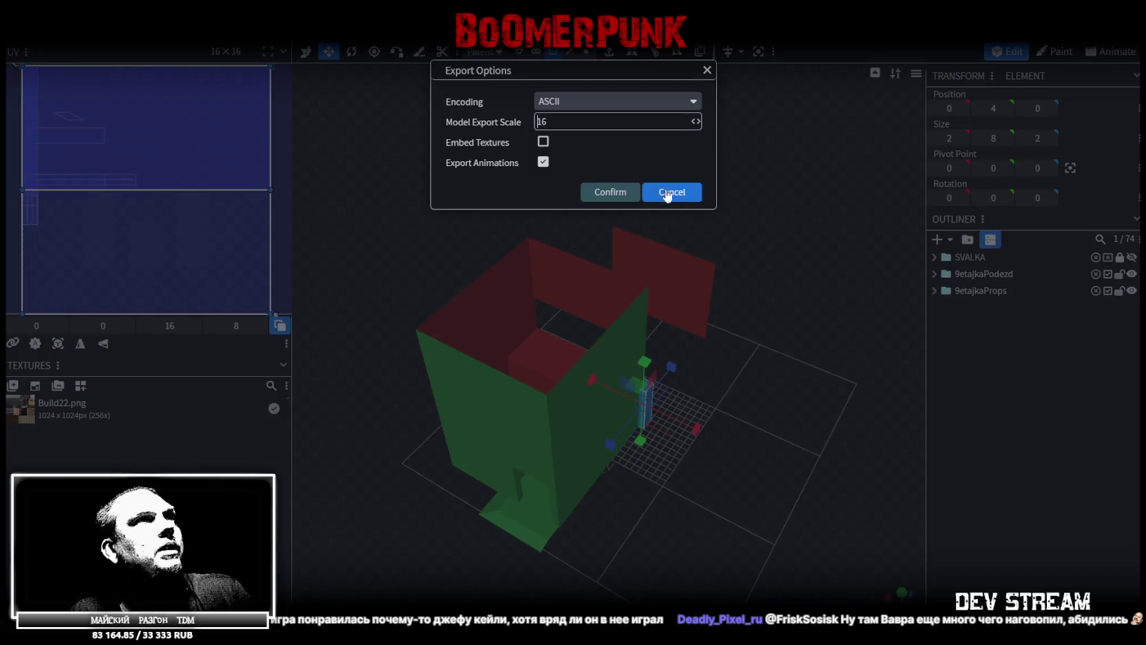
click(604, 192)
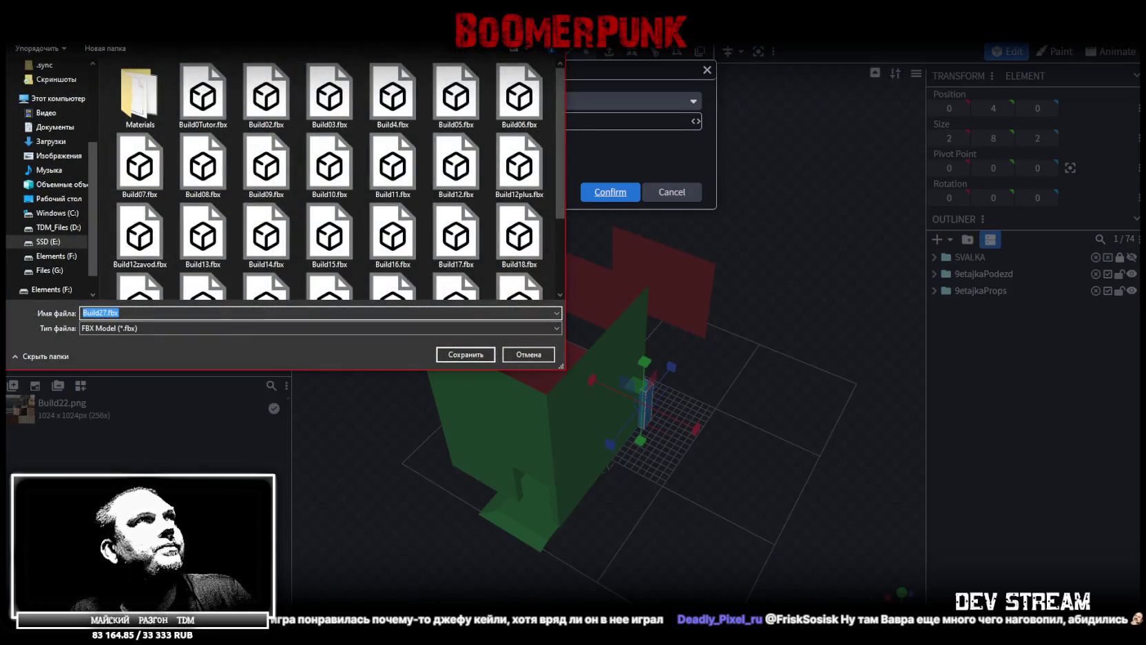
key(Return)
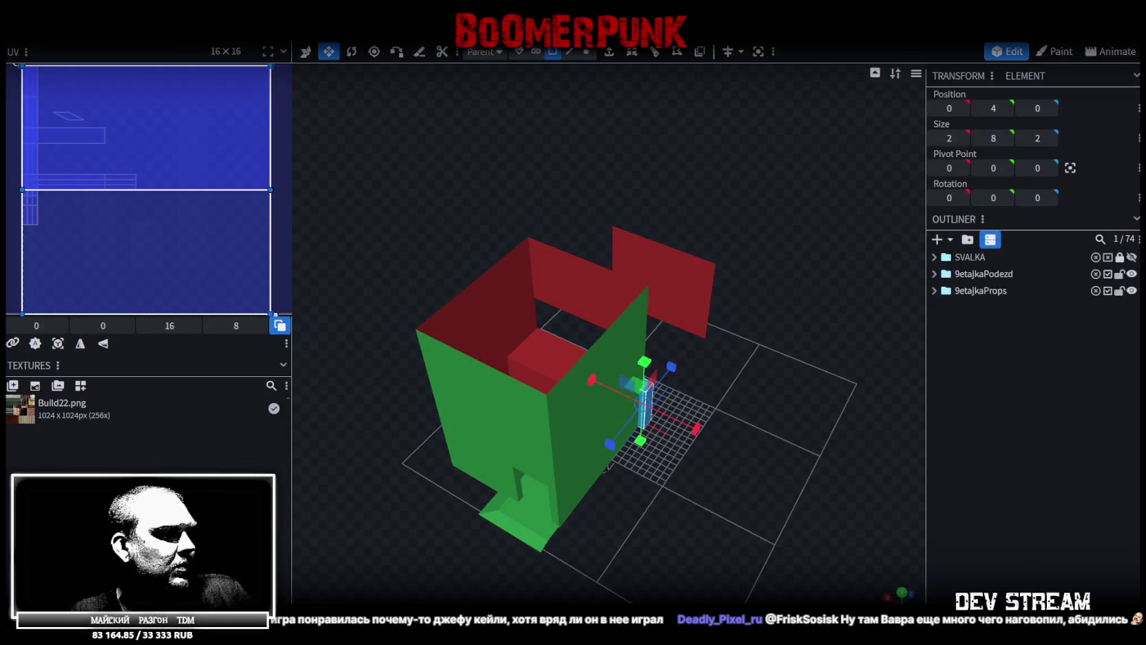
key(alt+Tab)
mouse_move(540, 302)
mouse_down()
mouse_move(587, 294)
mouse_move(561, 263)
mouse_up()
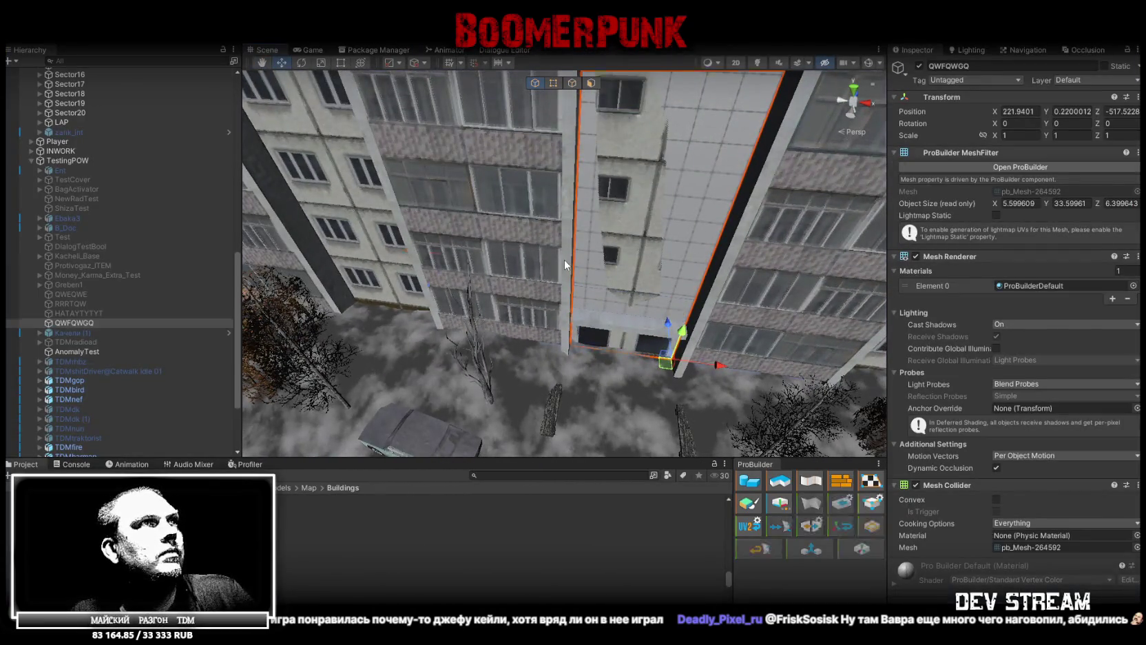
Orbit around rus_build_9et_02a in Unity's Scene view and frame the white QWFQWQG entrance panel
click(564, 259)
scroll(172, 267, up, 3)
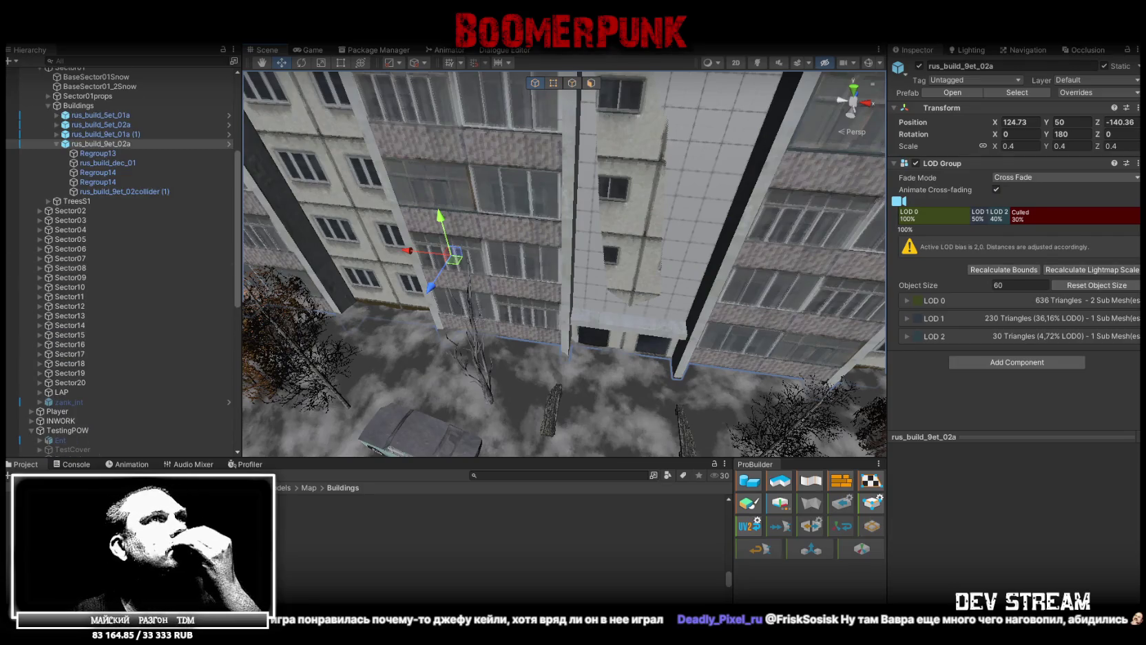
mouse_move(642, 296)
mouse_down()
mouse_move(304, 194)
mouse_move(455, 259)
mouse_move(719, 293)
mouse_move(601, 303)
mouse_move(680, 243)
mouse_move(681, 265)
mouse_move(618, 198)
mouse_move(436, 241)
mouse_up()
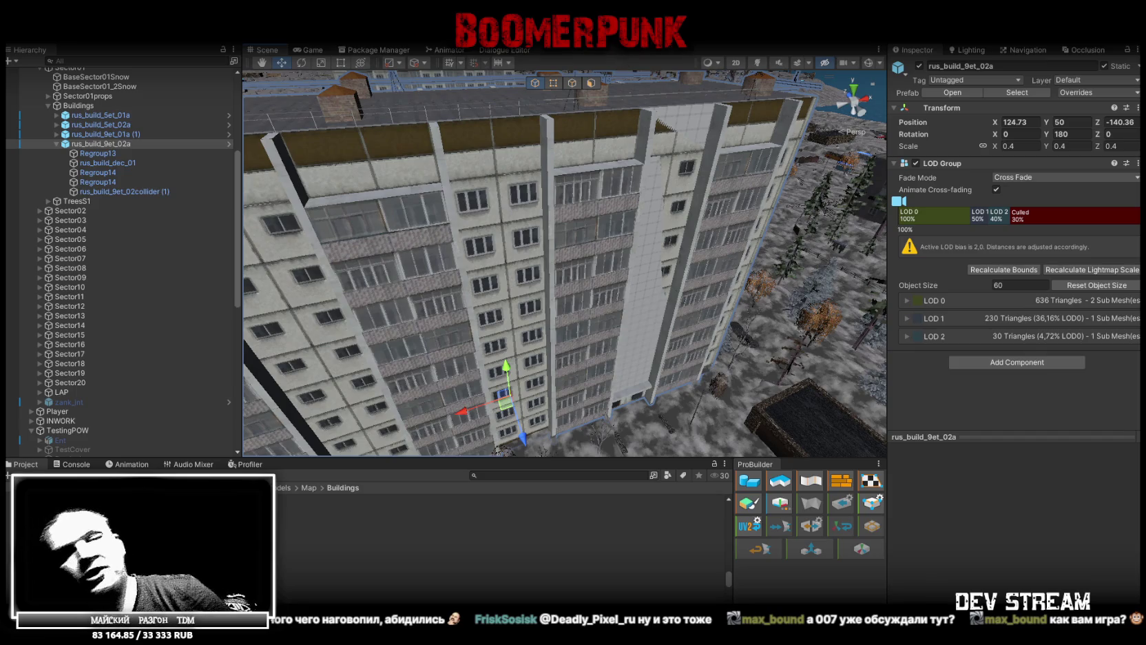
scroll(539, 334, up, 1)
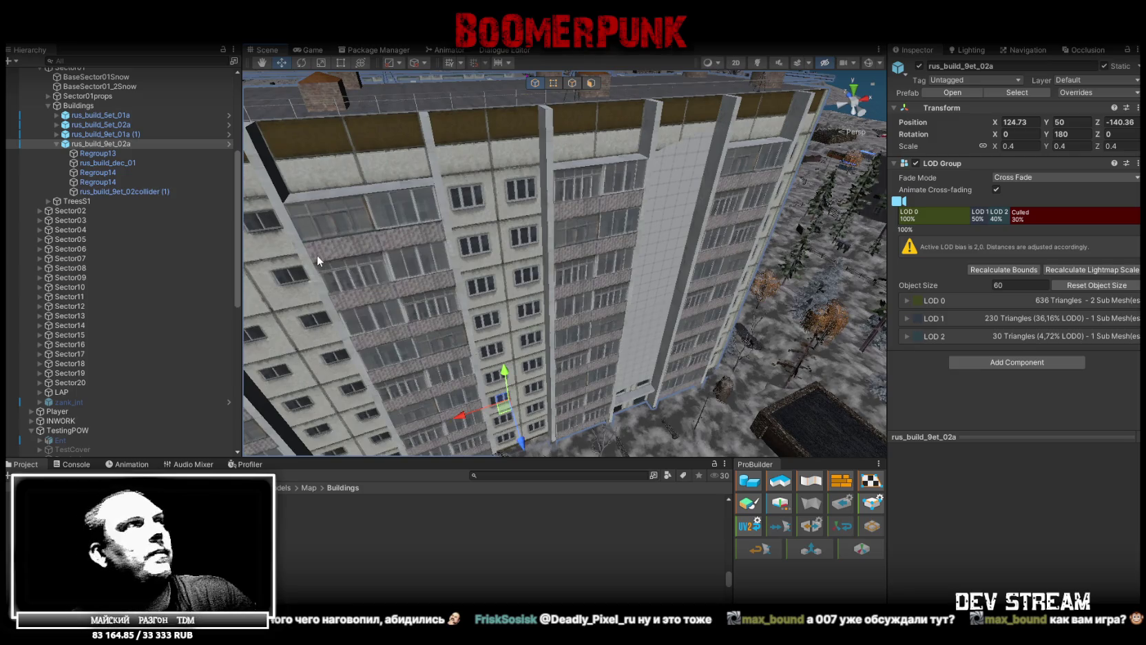
mouse_move(461, 227)
mouse_down()
mouse_move(457, 289)
mouse_move(399, 197)
mouse_move(413, 181)
mouse_up()
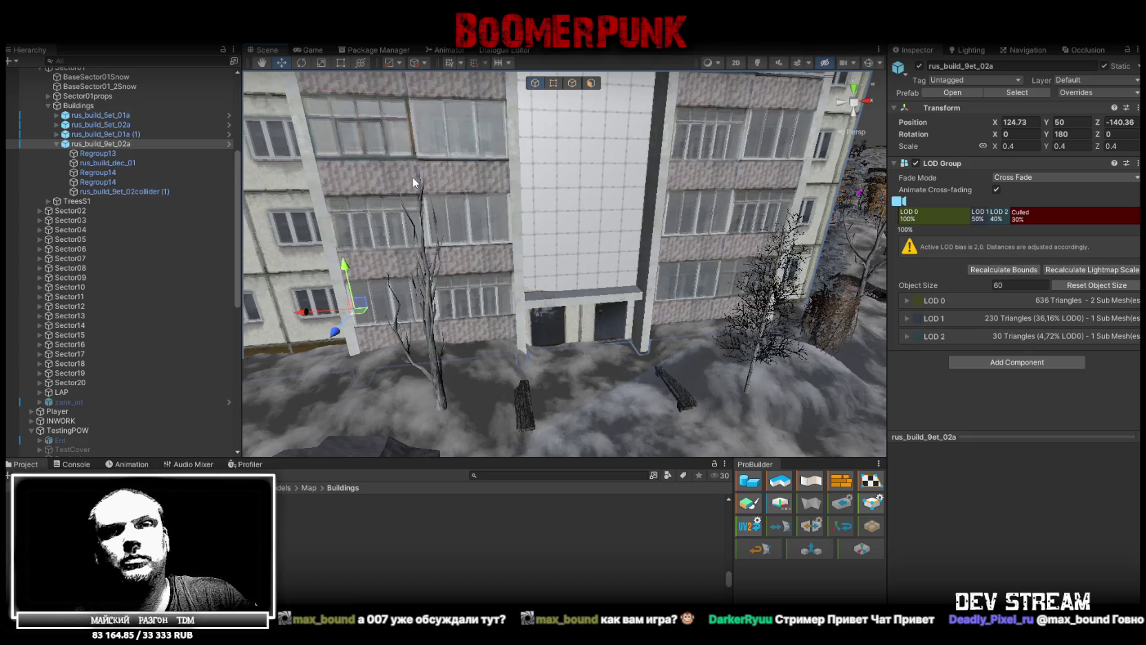
mouse_move(408, 179)
mouse_down()
mouse_move(448, 159)
mouse_move(538, 233)
mouse_move(537, 248)
mouse_move(652, 361)
mouse_move(691, 377)
mouse_up()
click(538, 247)
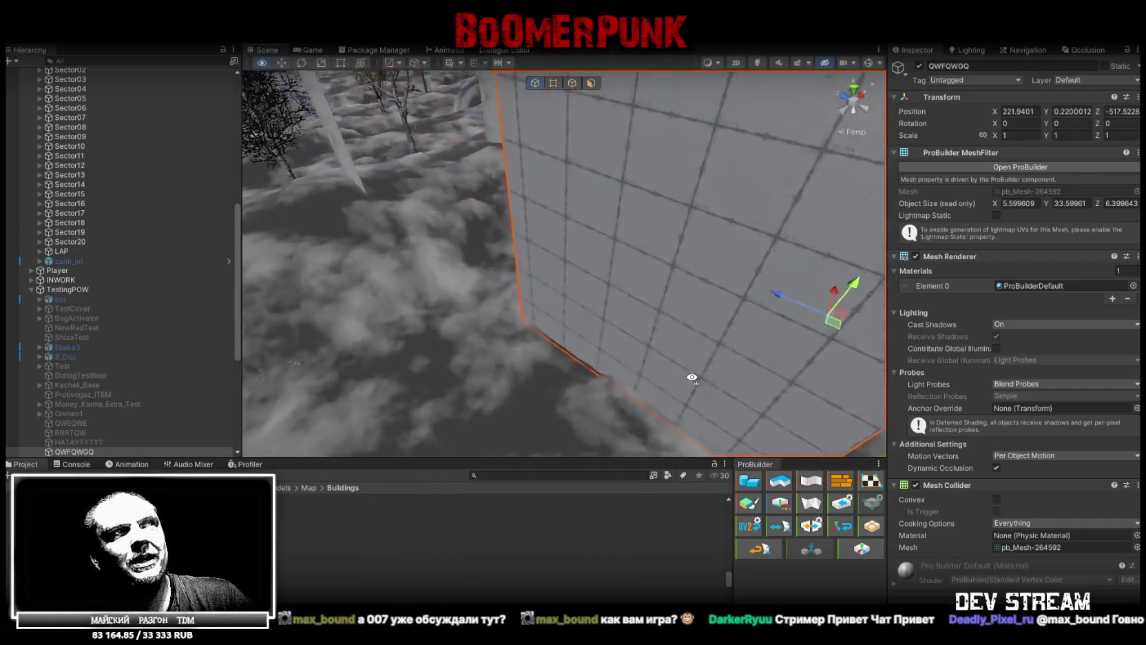
key(f)
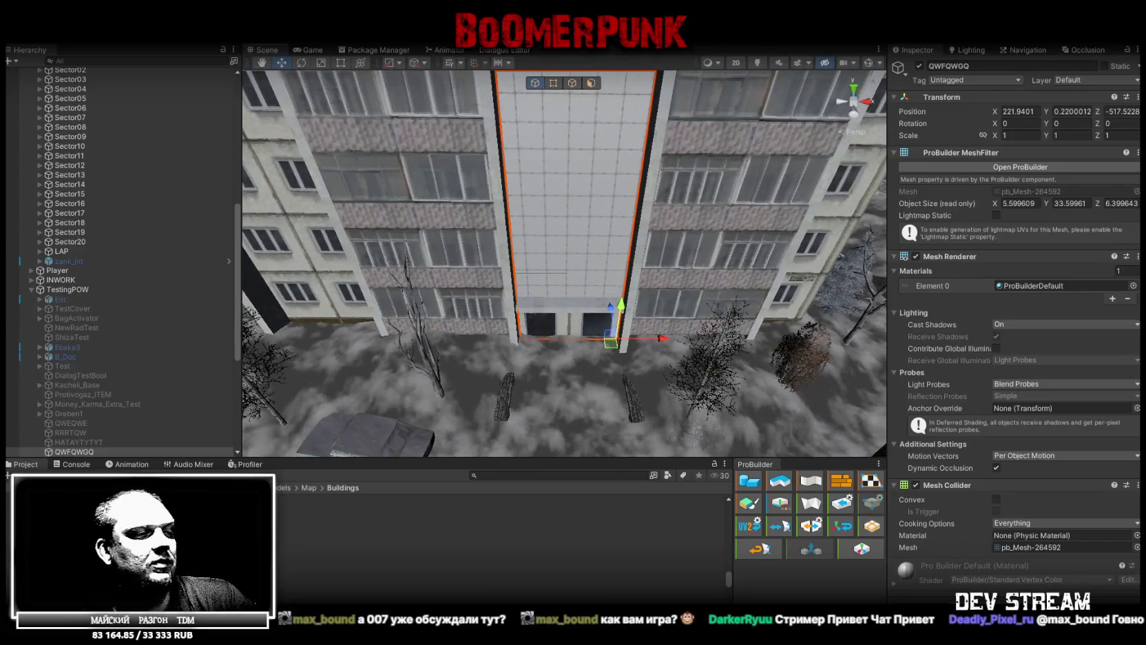
drag(427, 300, 441, 269)
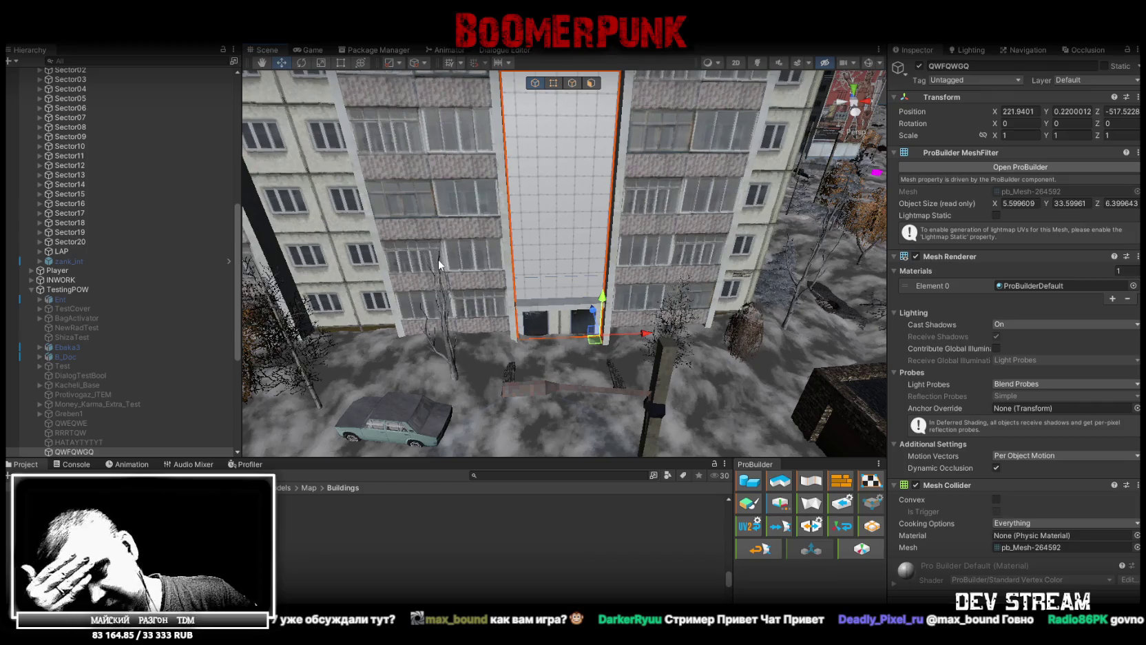